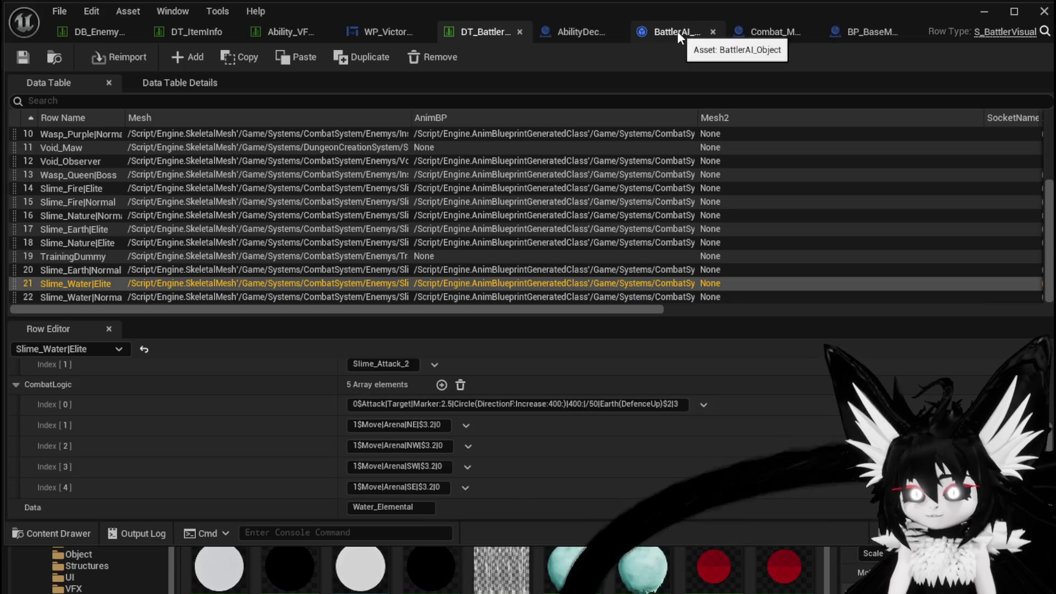
Step: Add a Get (a ref) node wired from Parse Into Array's Return Value
scroll(399, 202, "down", 2)
left_click_drag(399, 201, 387, 336)
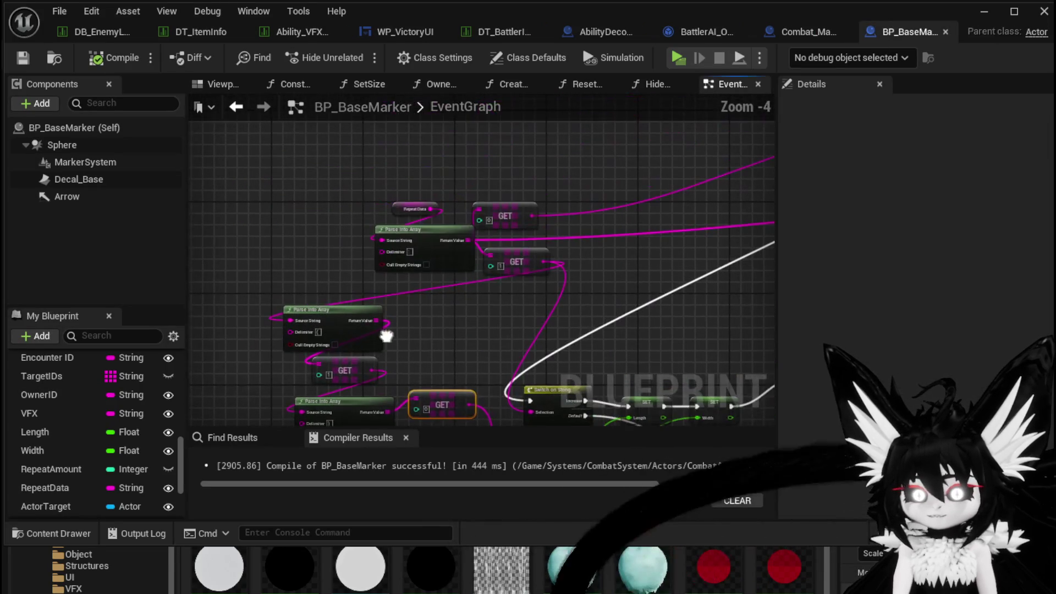
left_click_drag(467, 242, 459, 305)
type("get")
left_click(512, 411)
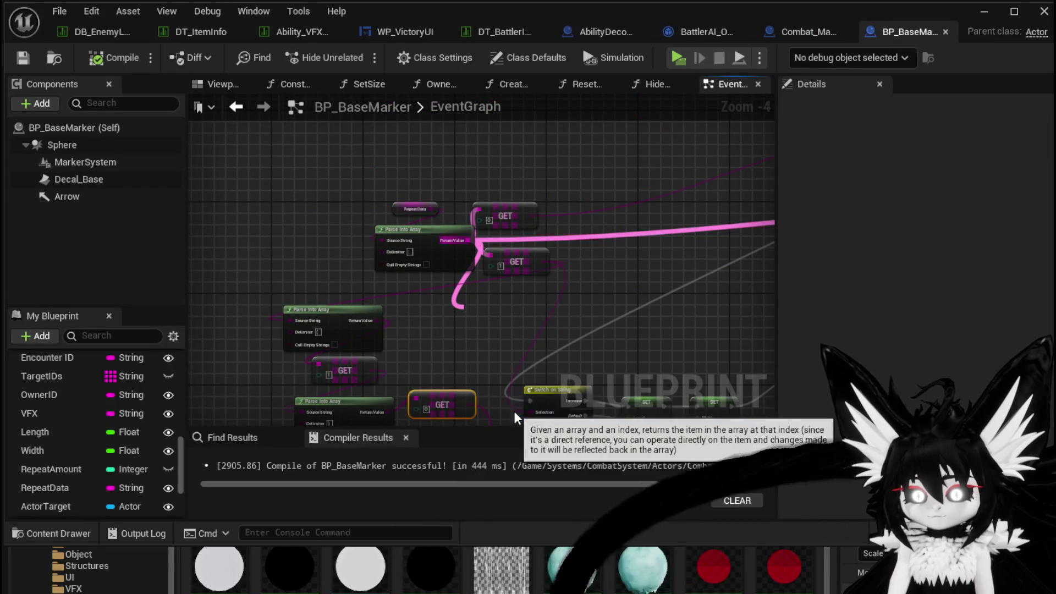
Step: Place a GET on the lower parsed array and connect it to Switch on String's Selection
scroll(469, 350, "up", 3)
left_click_drag(469, 350, 465, 202)
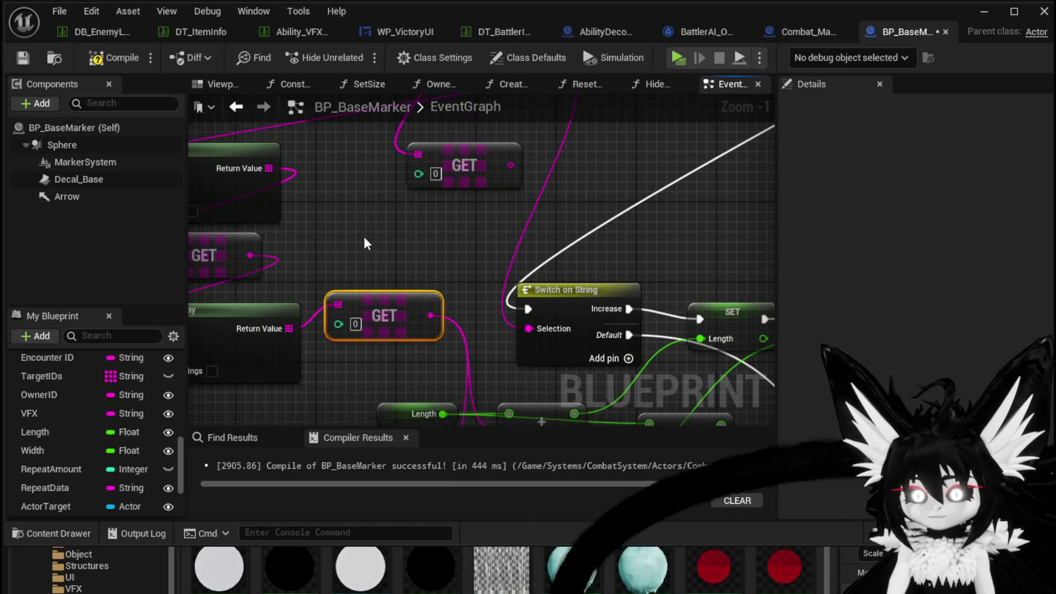
left_click_drag(373, 242, 546, 268)
left_click_drag(421, 279, 363, 273)
left_click_drag(379, 185, 471, 247)
type("get")
left_click(547, 334)
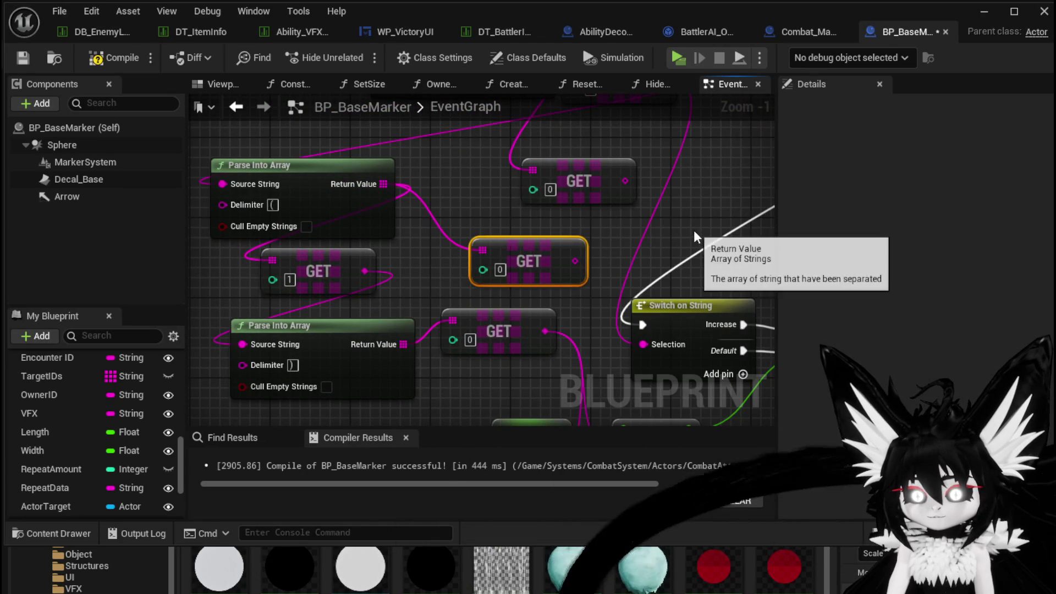
left_click_drag(531, 243, 501, 223)
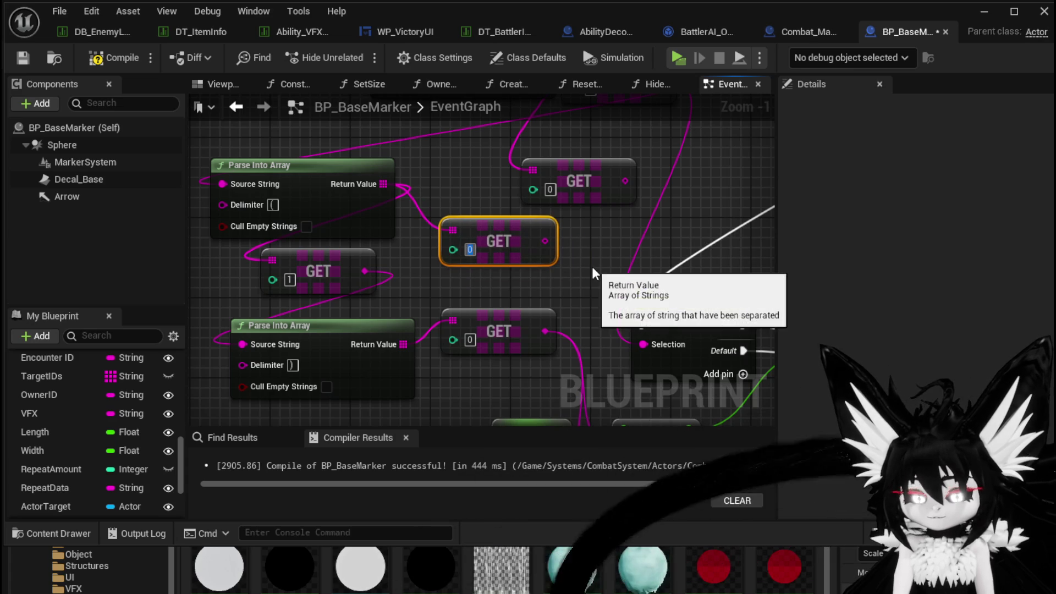
mouse_move(545, 240)
left_mouse_down()
mouse_move(589, 261)
mouse_move(643, 344)
left_mouse_up()
Step: Save BP_BaseMarker and return to the DT_Battler data table
left_click(625, 227)
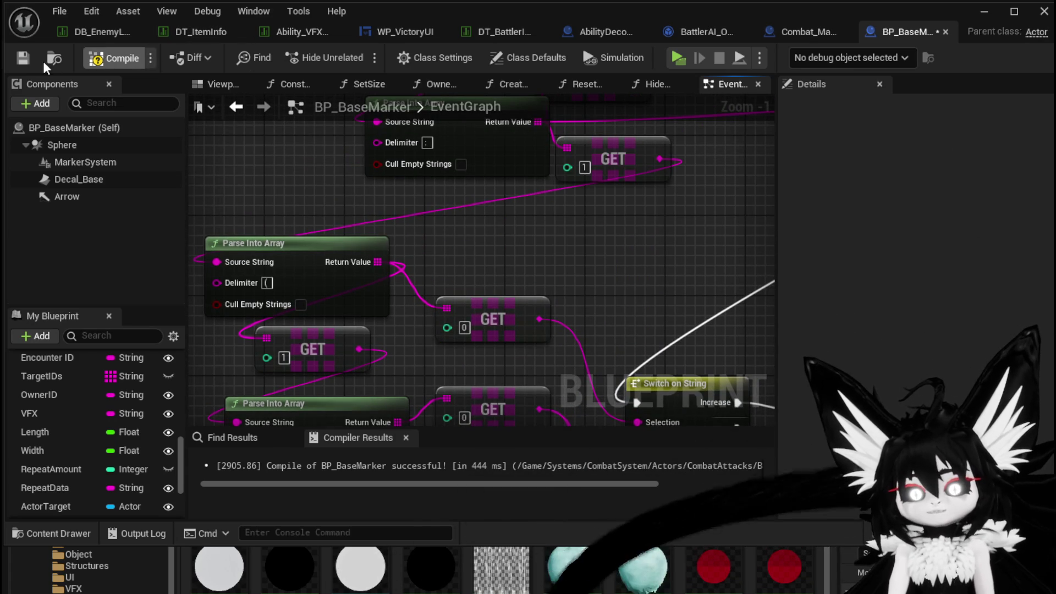
left_click(18, 59)
left_click(498, 32)
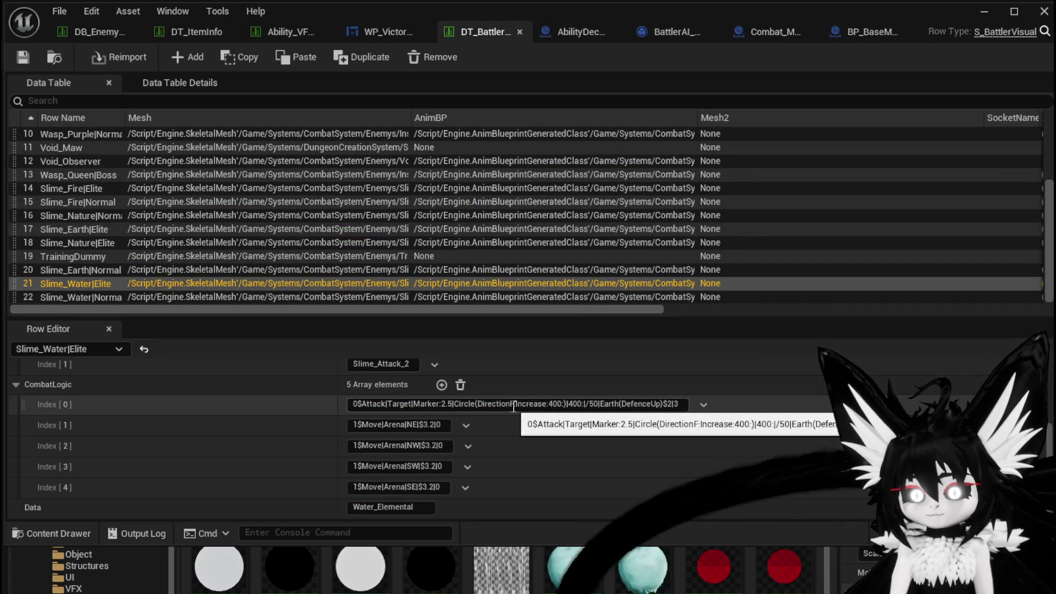
Step: Set Slime_Water|Elite's CombatLogic Index[0] to Increase(400), save, and return to the level editor
left_click(549, 405)
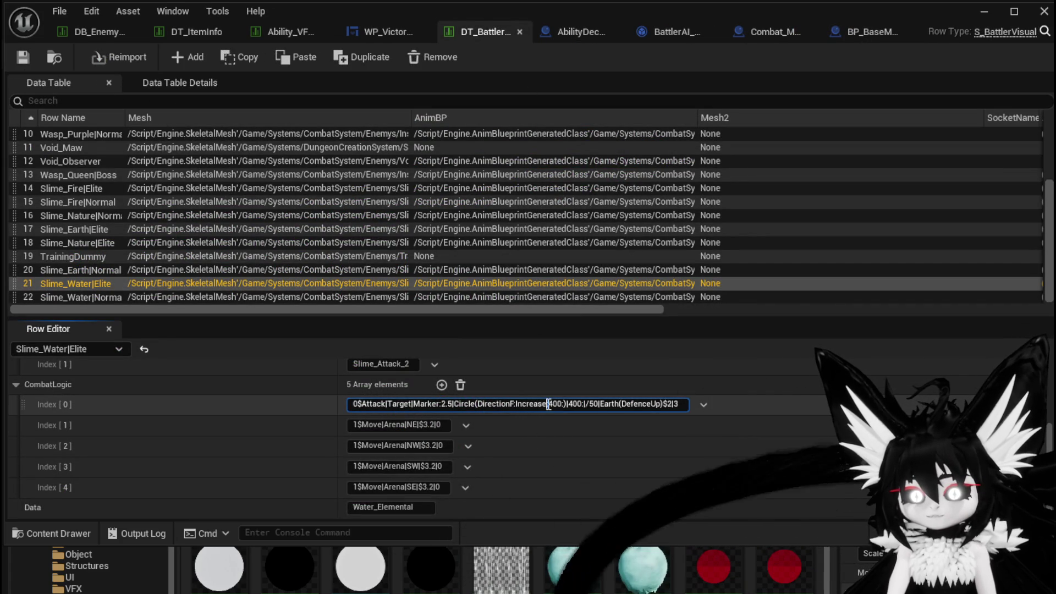
key("BackSpace")
type("(400")
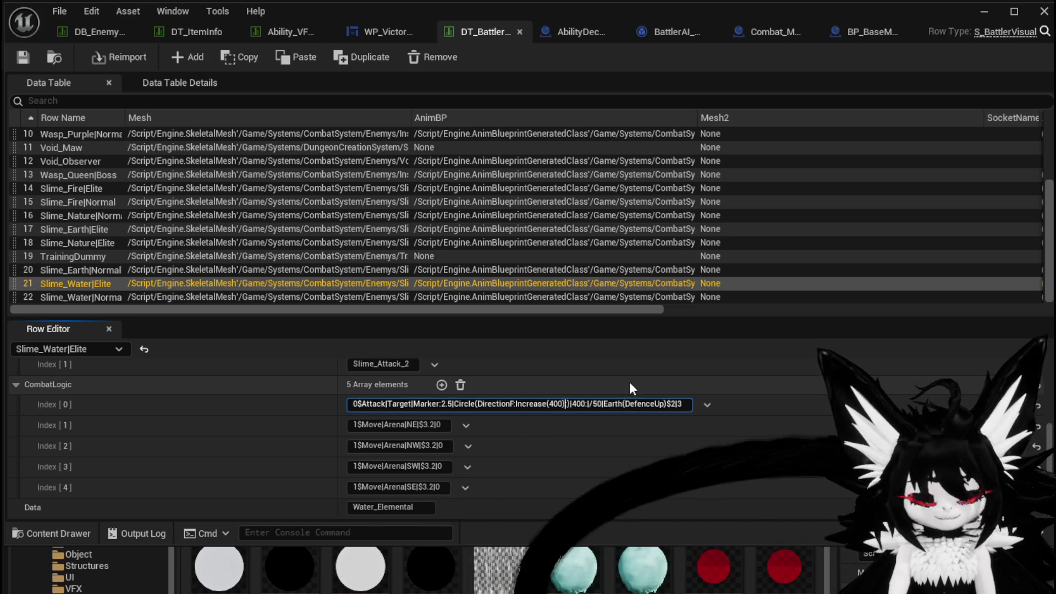
type(")")
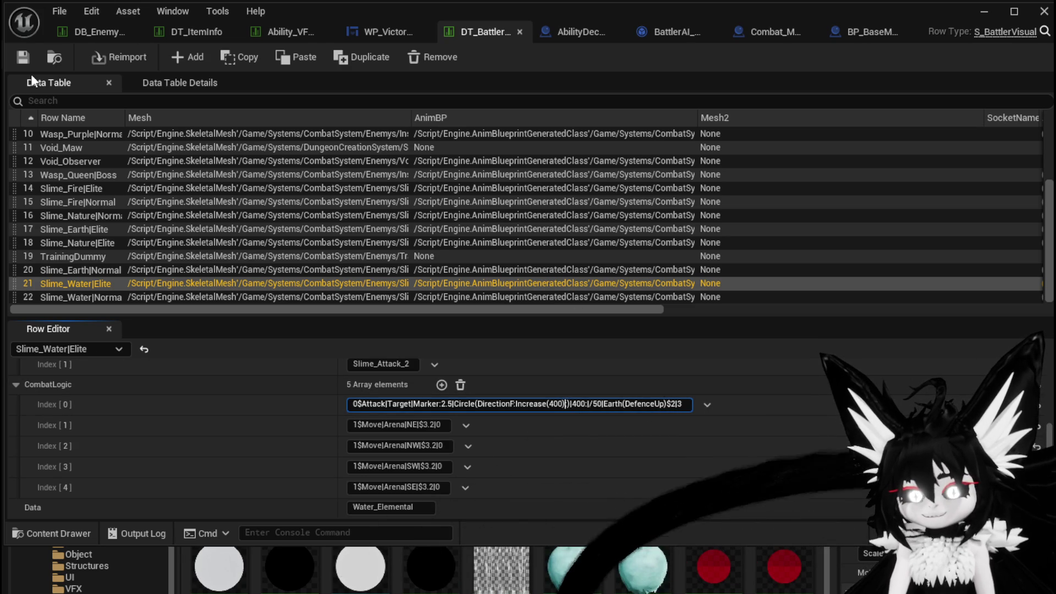
left_click(24, 61)
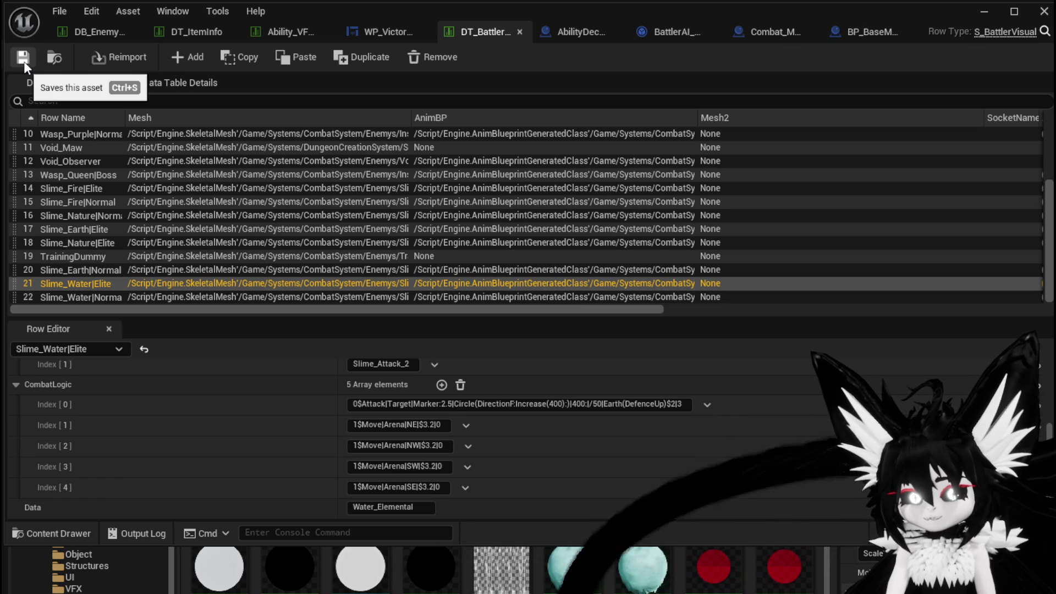
left_click(984, 25)
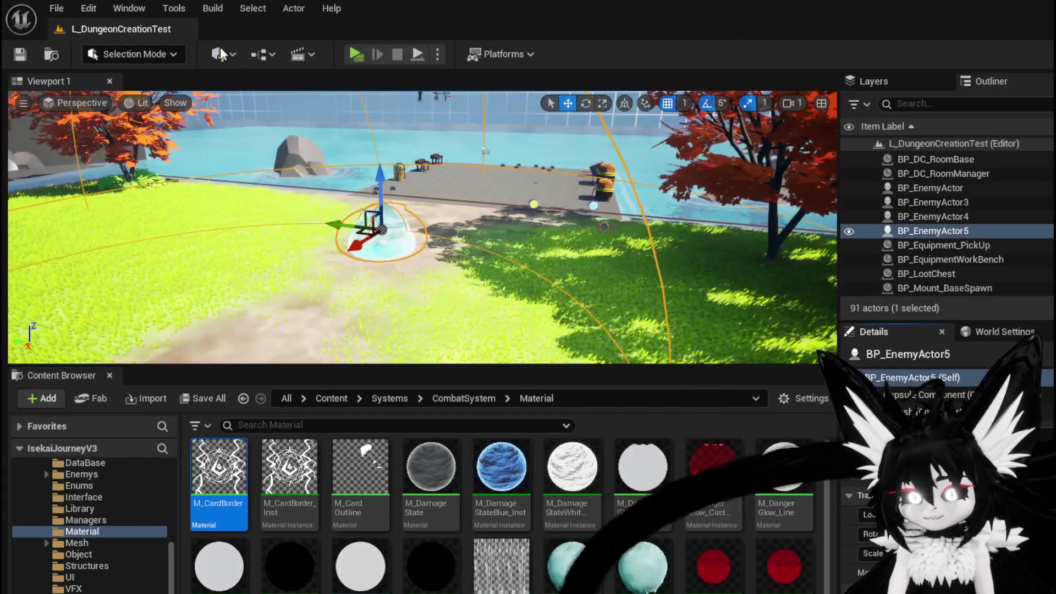
key("w")
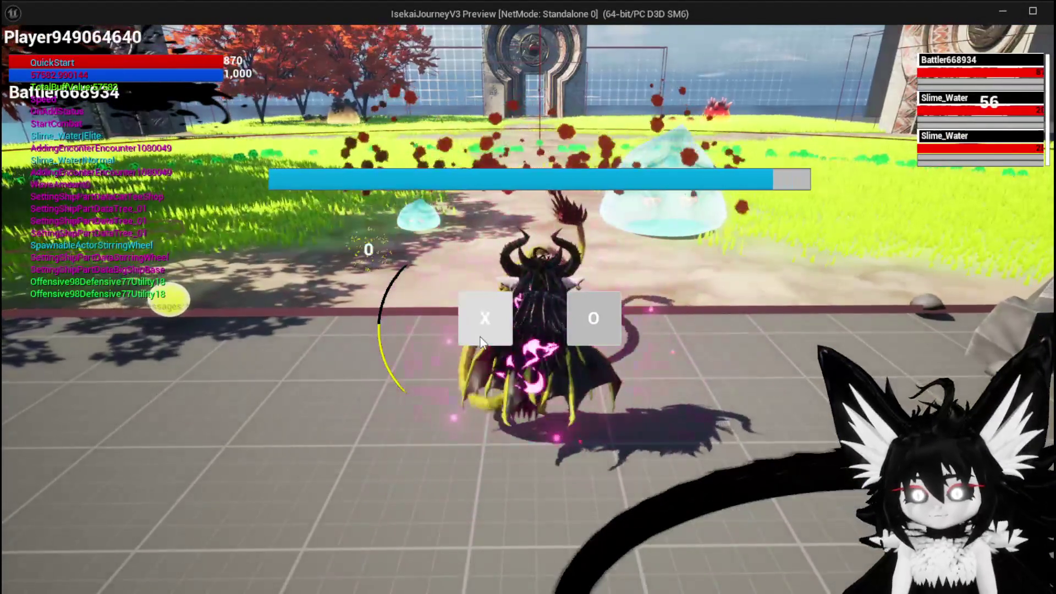
left_click(489, 321)
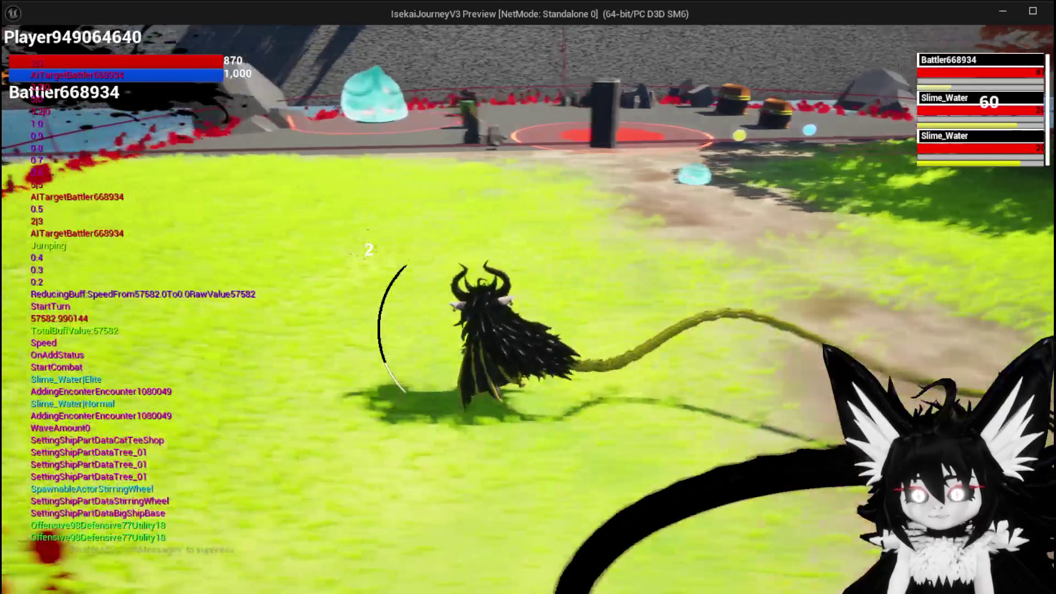
key("Escape")
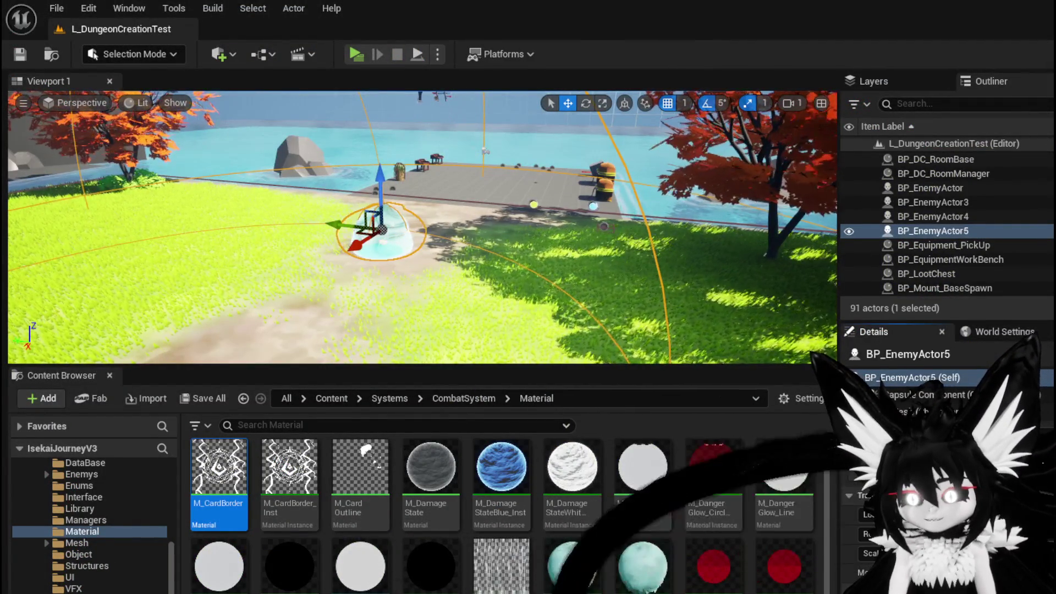
Step: Change CombatLogic Index[0] back to Increase:400 and save the battler data table
key("alt+Tab")
left_click(549, 404)
key("Delete")
type(":")
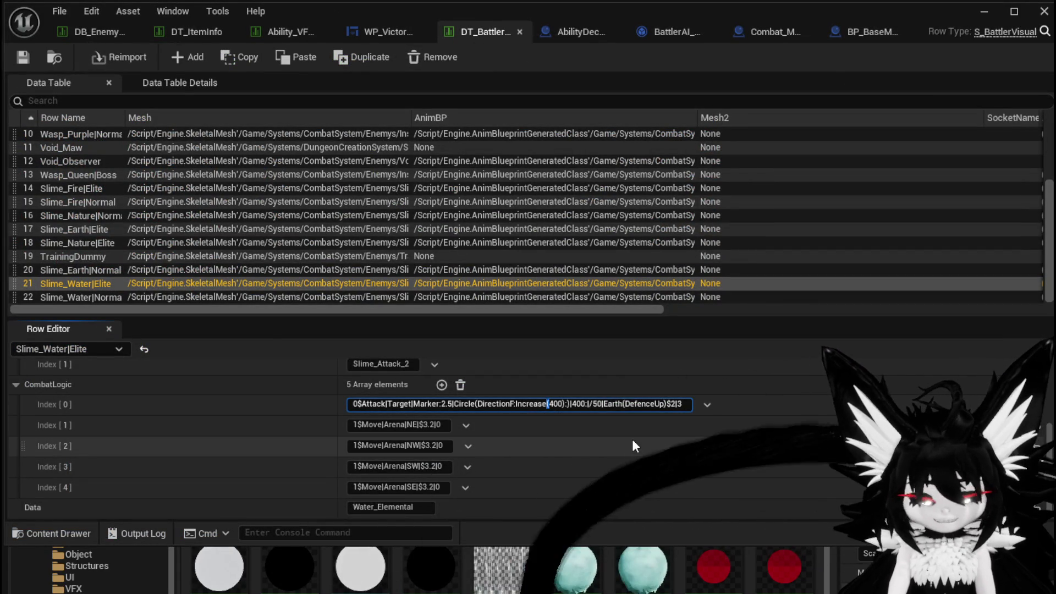
left_click(561, 404)
key("Delete")
type(":")
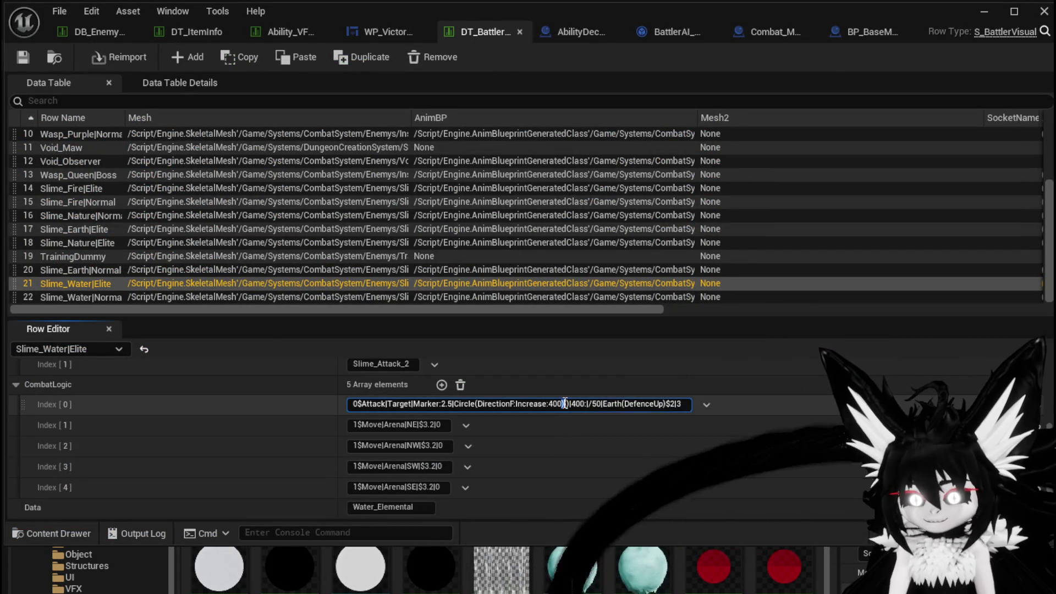
key("Return")
left_click(23, 57)
left_click(867, 32)
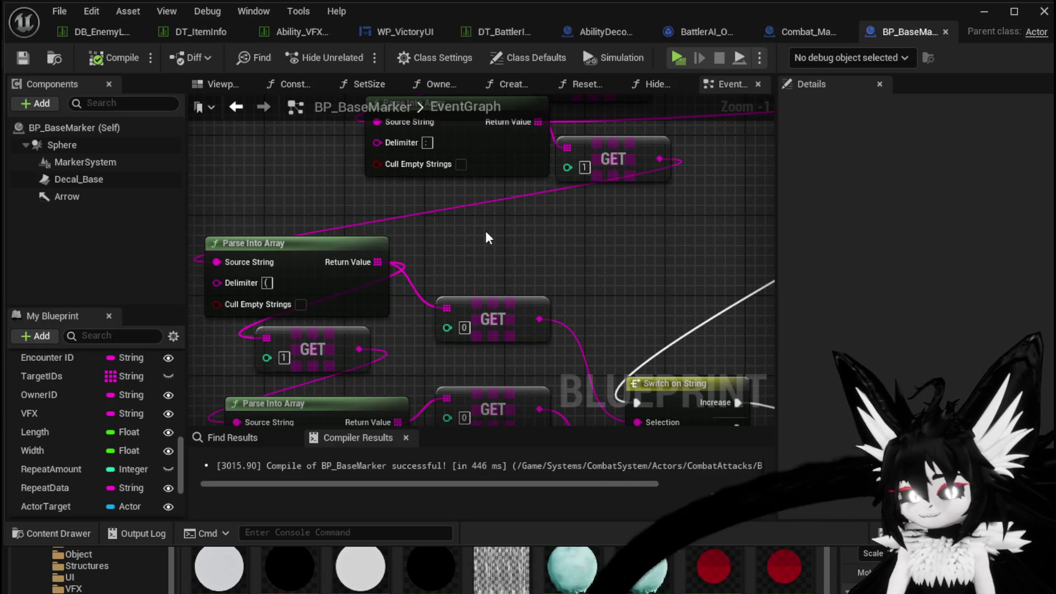
Step: Connect GET index 1 to Switch on String's Selection pin
scroll(488, 236, "down", 1)
mouse_move(503, 133)
left_mouse_down()
mouse_move(522, 369)
mouse_move(483, 358)
left_mouse_up()
scroll(452, 230, "down", 1)
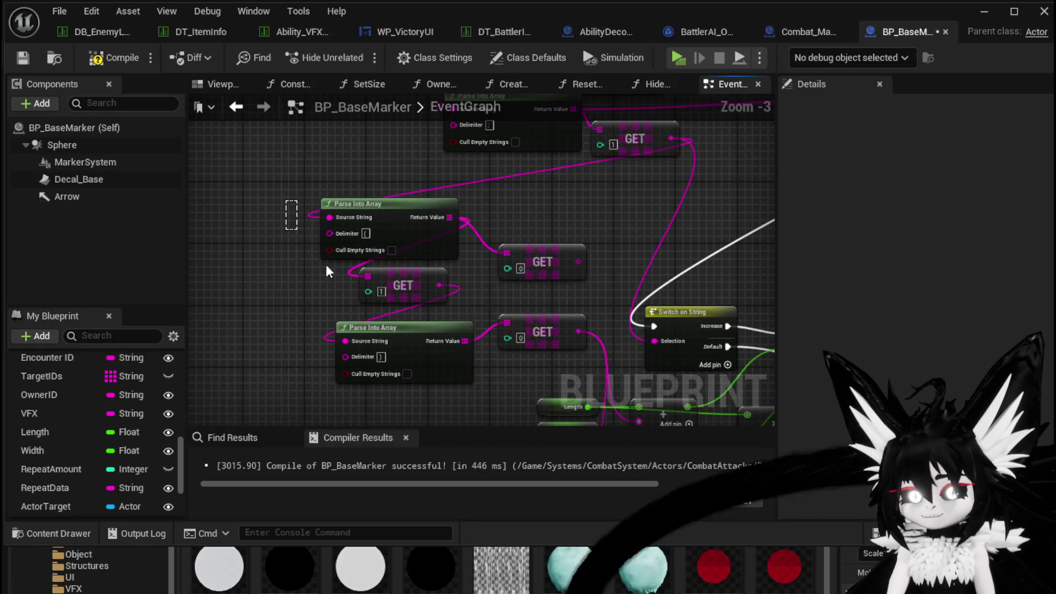
mouse_move(578, 347)
left_mouse_down()
mouse_move(483, 270)
mouse_move(510, 381)
left_mouse_up()
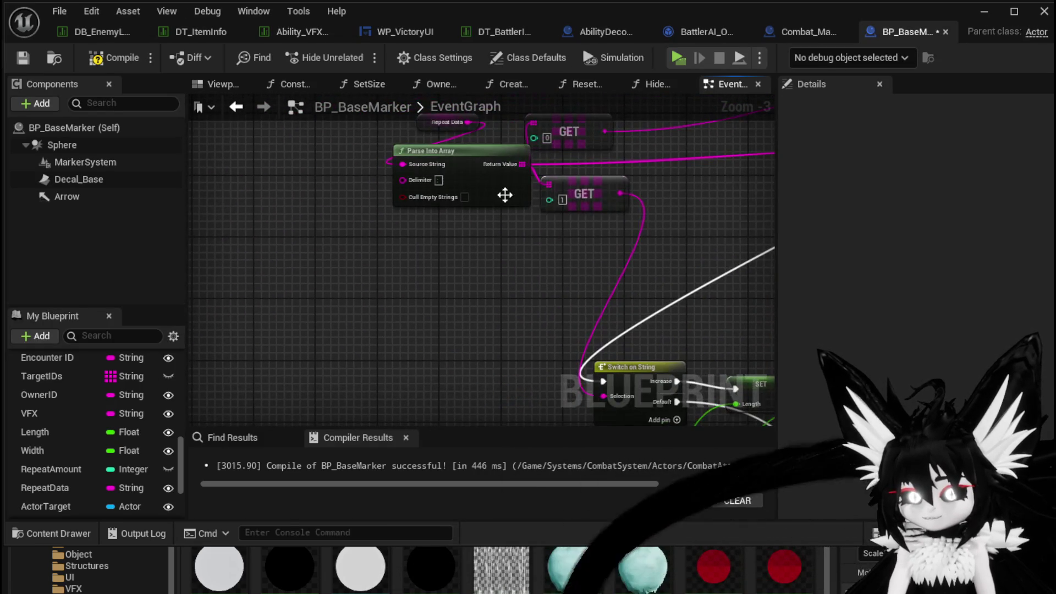
Step: Add a Get (a ref) from Parse Into Array and feed it into the Width add node
mouse_move(522, 164)
left_mouse_down()
mouse_move(440, 236)
mouse_move(440, 257)
left_mouse_up()
type("get")
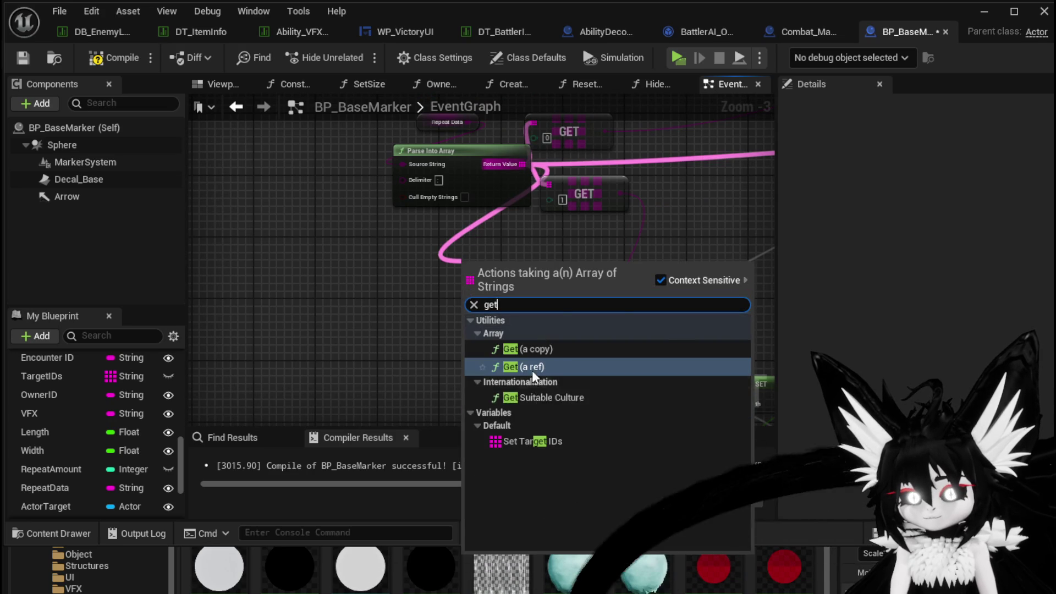
left_click(554, 368)
mouse_move(535, 278)
left_mouse_down()
mouse_move(550, 323)
mouse_move(507, 307)
mouse_move(464, 252)
mouse_move(519, 312)
mouse_move(468, 176)
mouse_move(492, 339)
left_mouse_up()
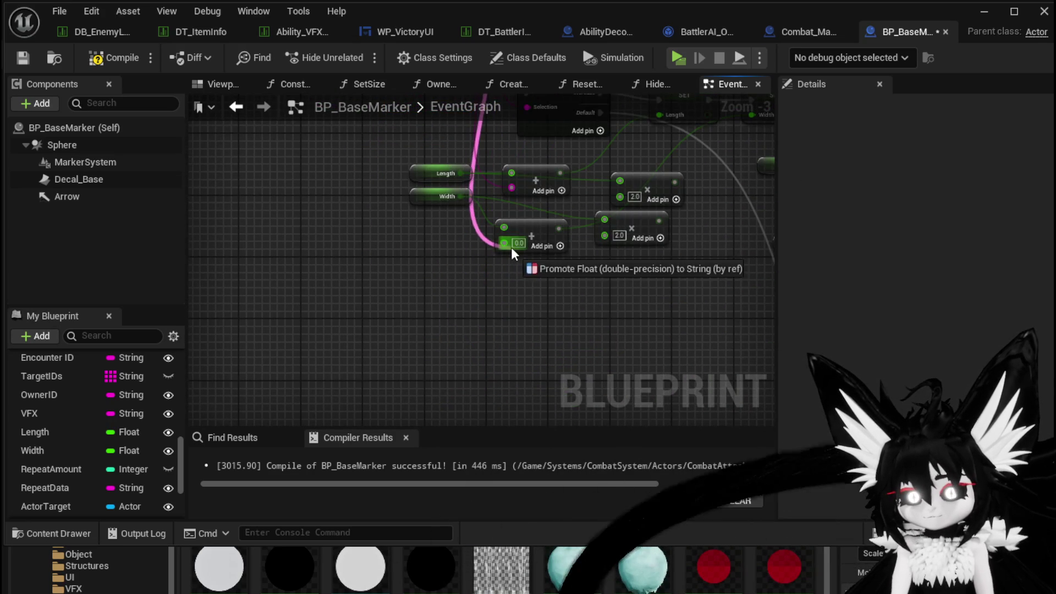
left_click_drag(511, 252, 511, 252)
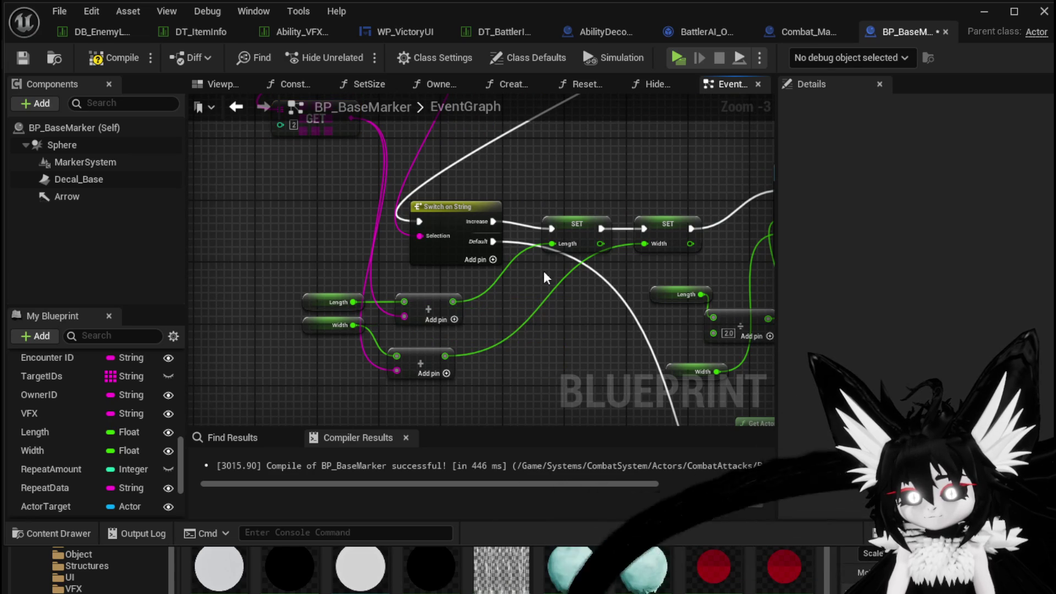
Step: Save and recompile BP_BaseMarker, review the graph, then return to the level editor
left_click(22, 58)
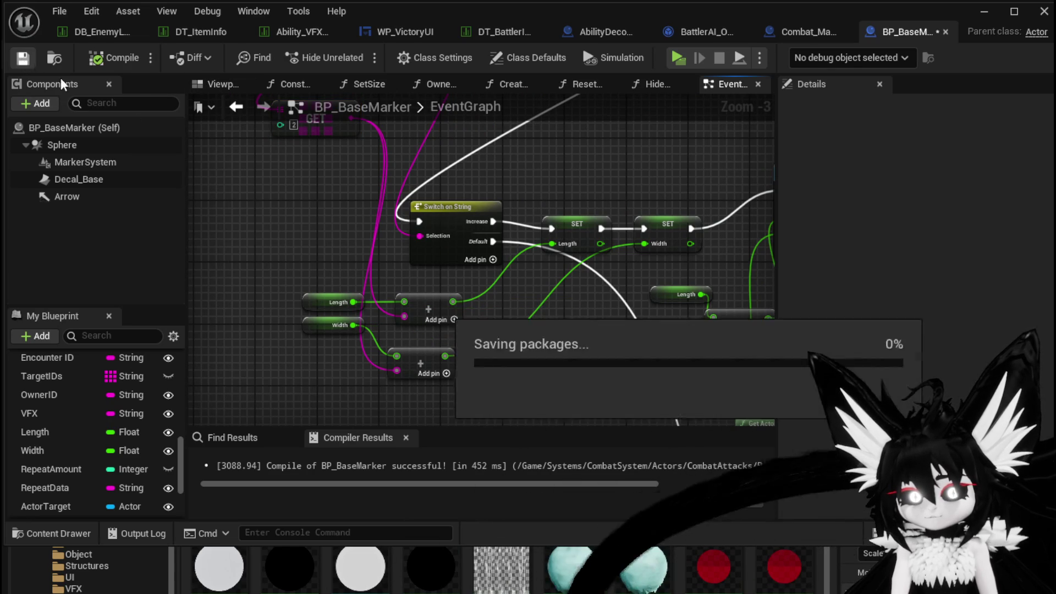
mouse_move(347, 278)
left_mouse_down()
mouse_move(259, 165)
mouse_move(495, 248)
mouse_move(192, 176)
left_mouse_up()
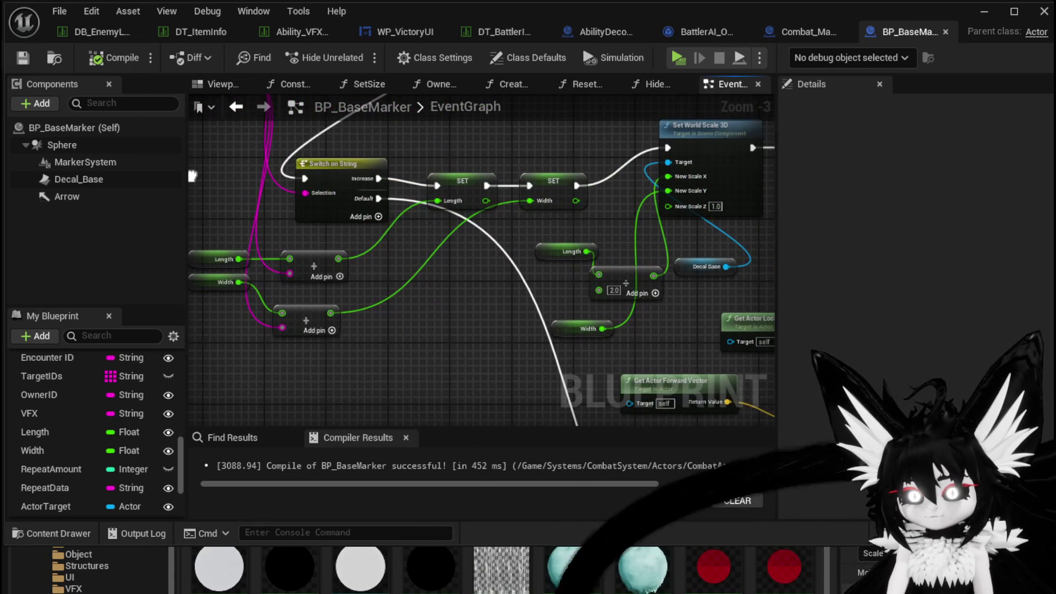
mouse_move(616, 251)
left_mouse_down()
mouse_move(267, 237)
mouse_move(249, 188)
left_mouse_up()
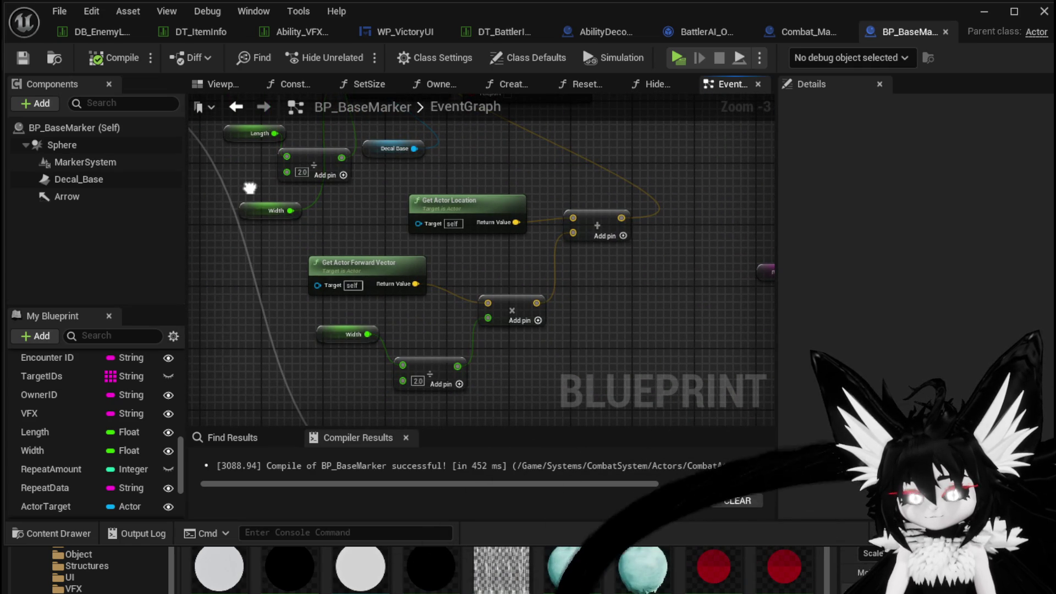
mouse_move(249, 188)
left_mouse_down()
mouse_move(578, 232)
mouse_move(698, 286)
left_mouse_up()
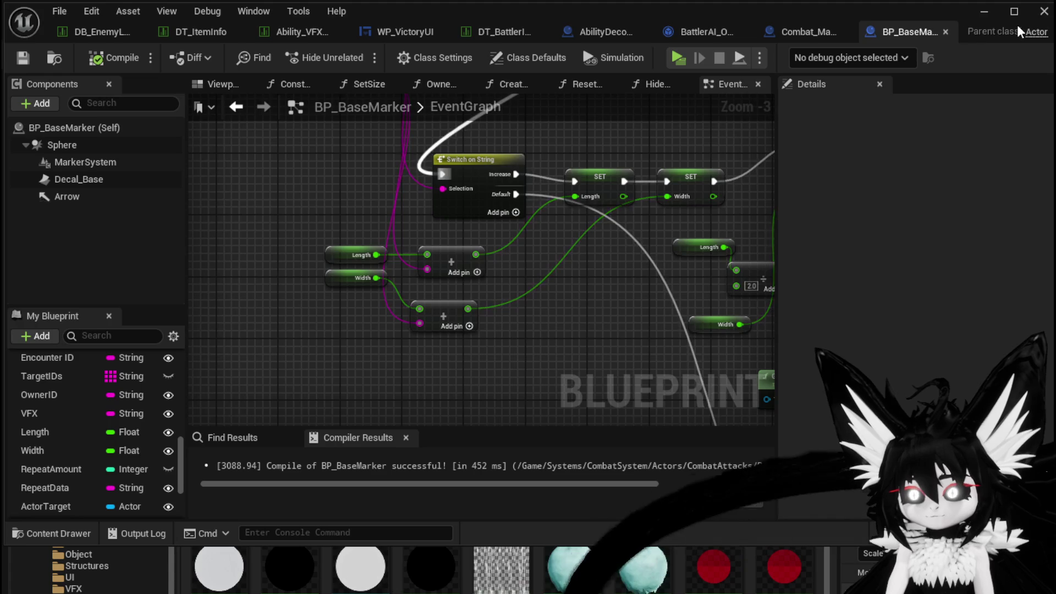
left_click(985, 11)
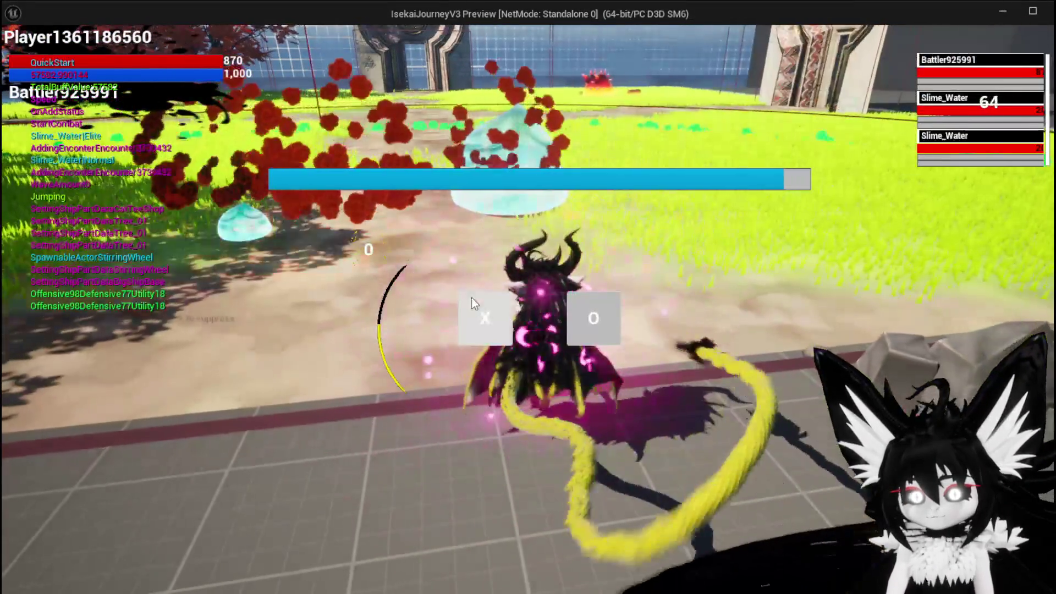
Step: Engage the slime in the Play preview, watch the damage log, then stop play with Esc
left_click(471, 298)
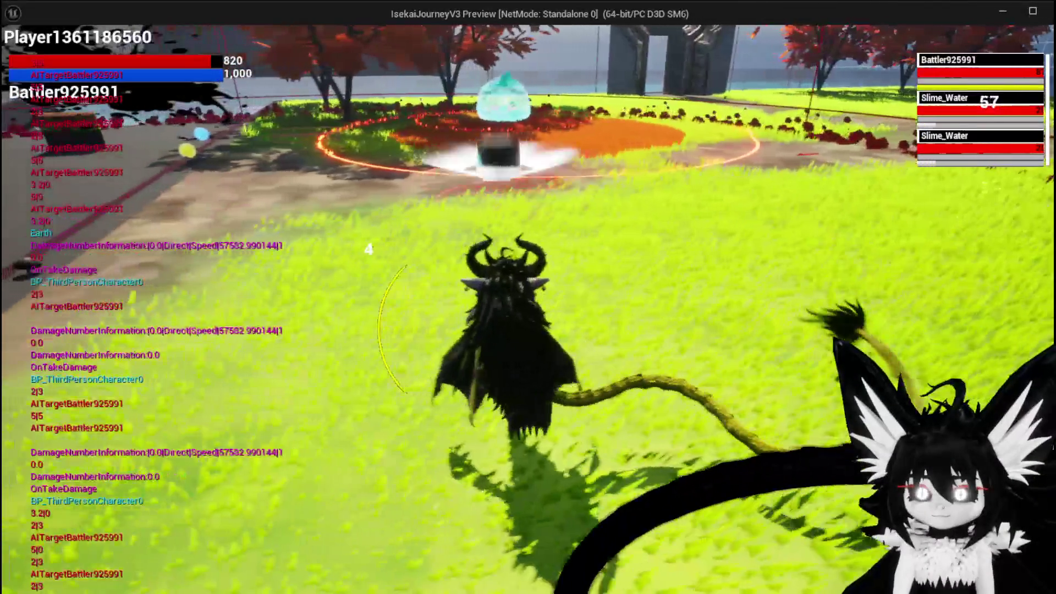
key("Escape")
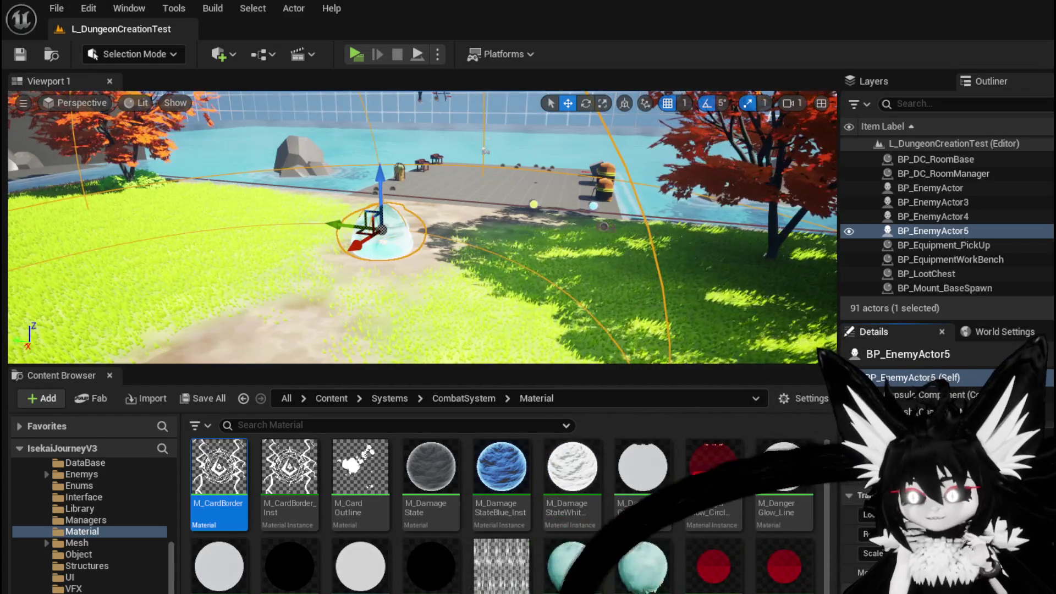
Step: Save all changed assets with Ctrl+S, then bring up BP_BaseMarker and the battler data table
key("ctrl+s")
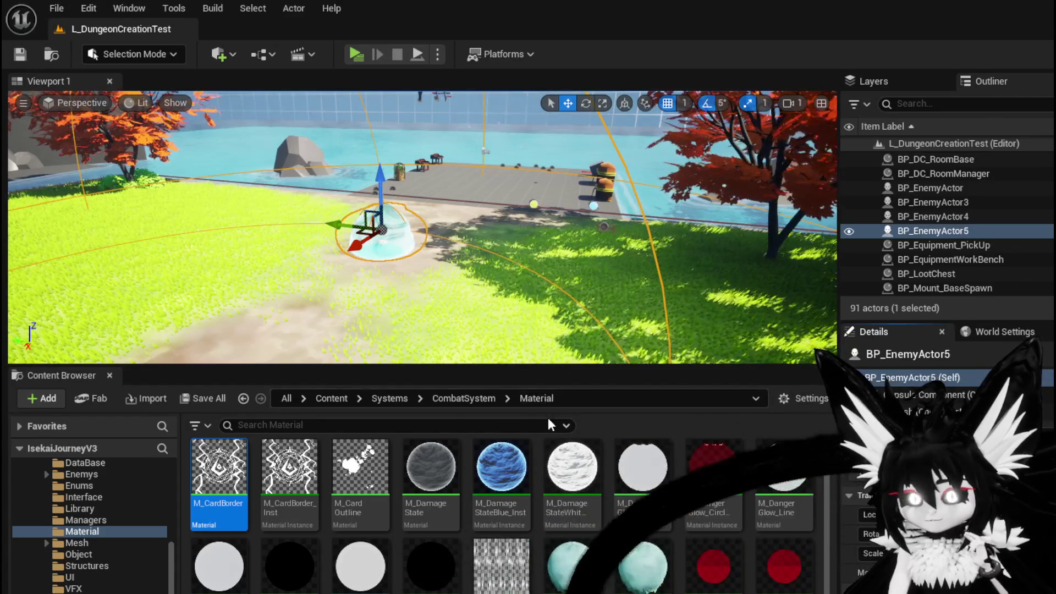
key("alt+Tab")
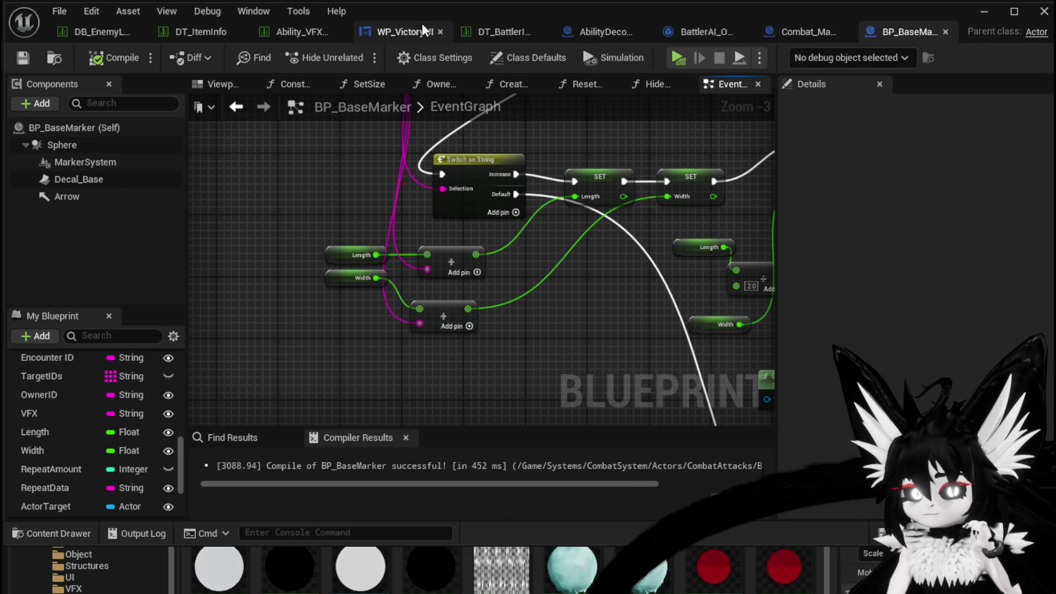
left_click(508, 32)
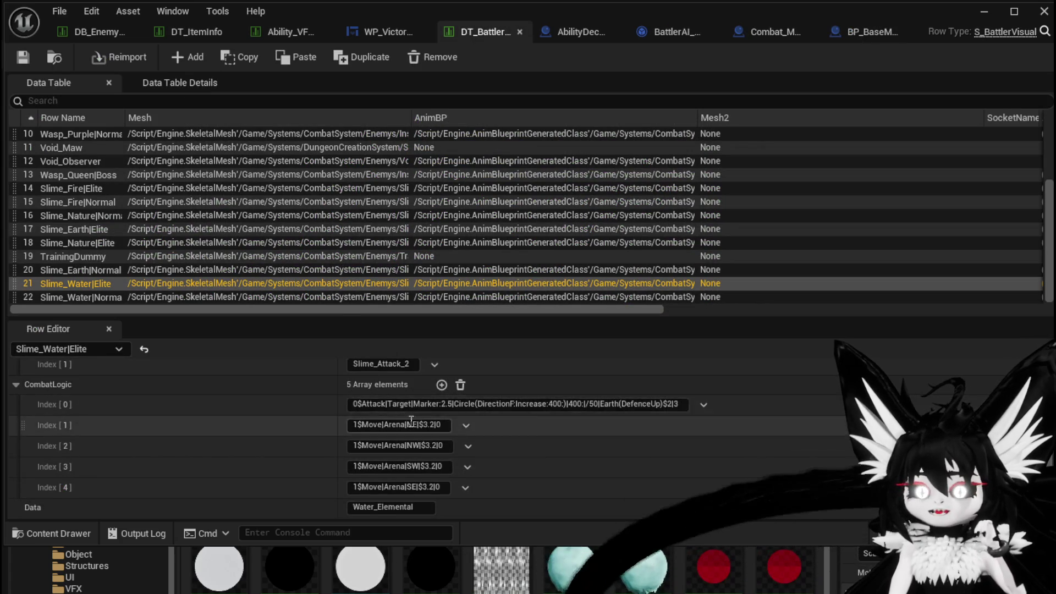
Step: Inspect the Slime_Attack_2 entry and the Slime_Fire|Normal, Slime_Earth|Elite and Slime_Fire|Elite rows
scroll(409, 418, "up", 2)
scroll(417, 409, "down", 2)
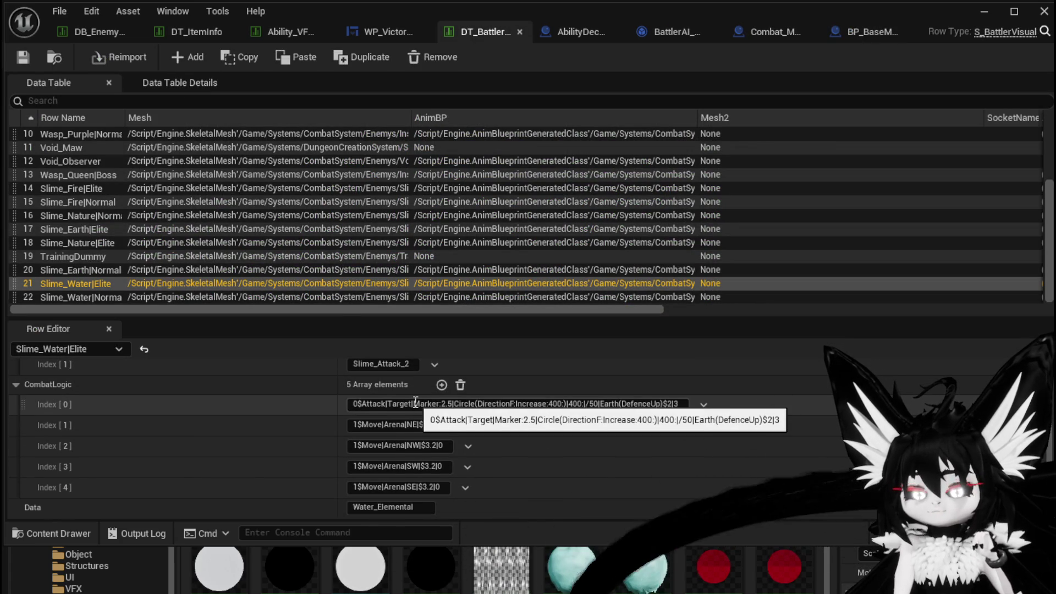
scroll(415, 402, "up", 1)
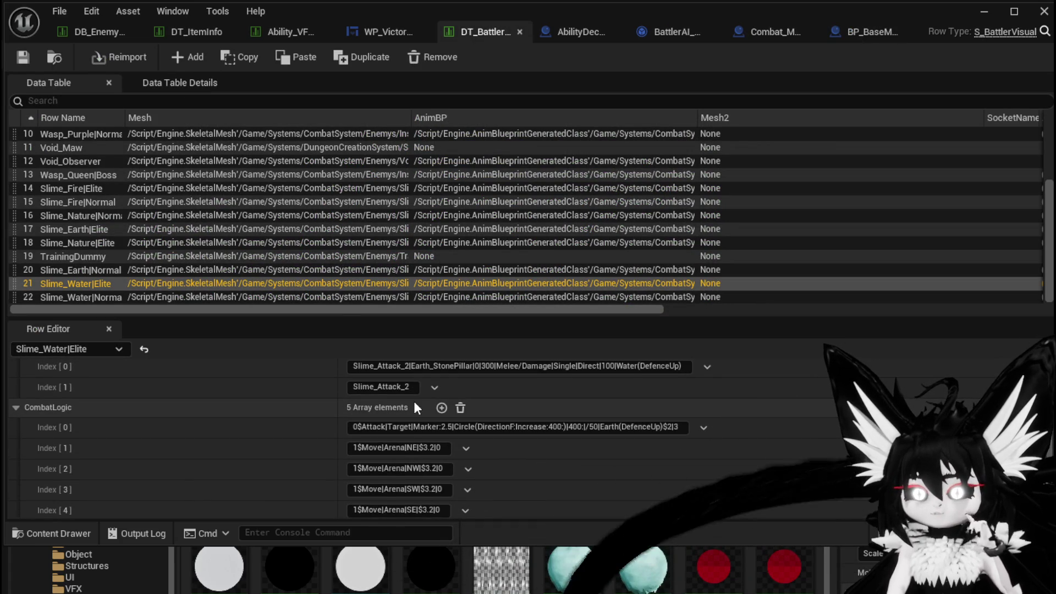
left_click(411, 387)
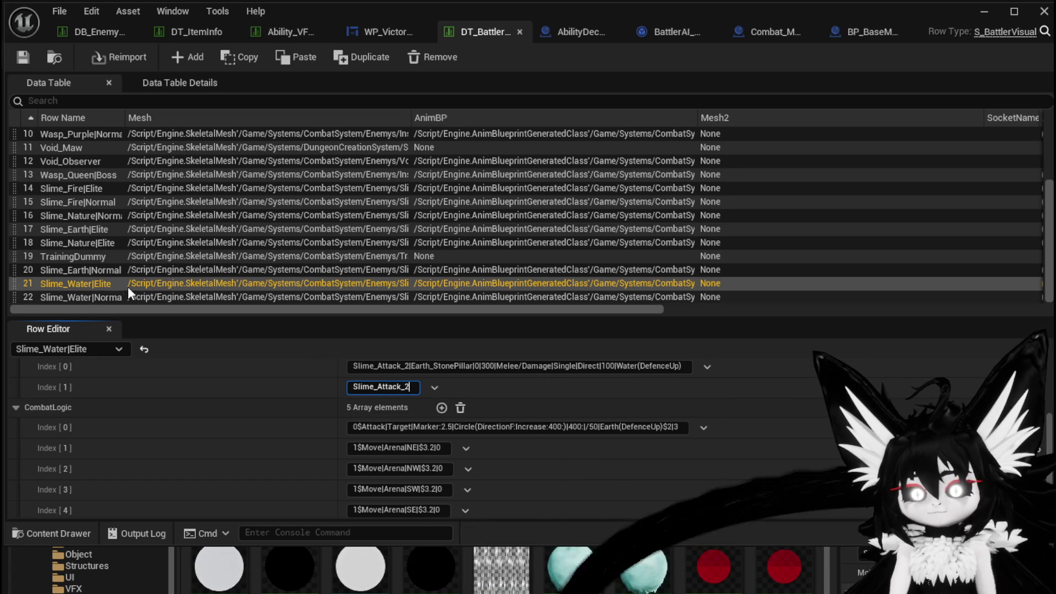
left_click(94, 203)
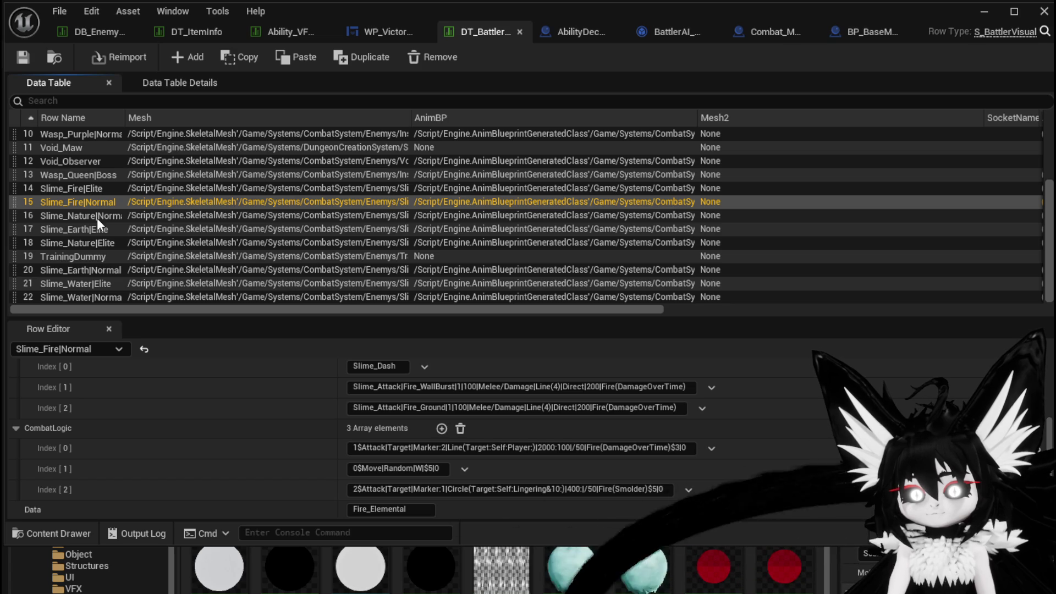
left_click(99, 232)
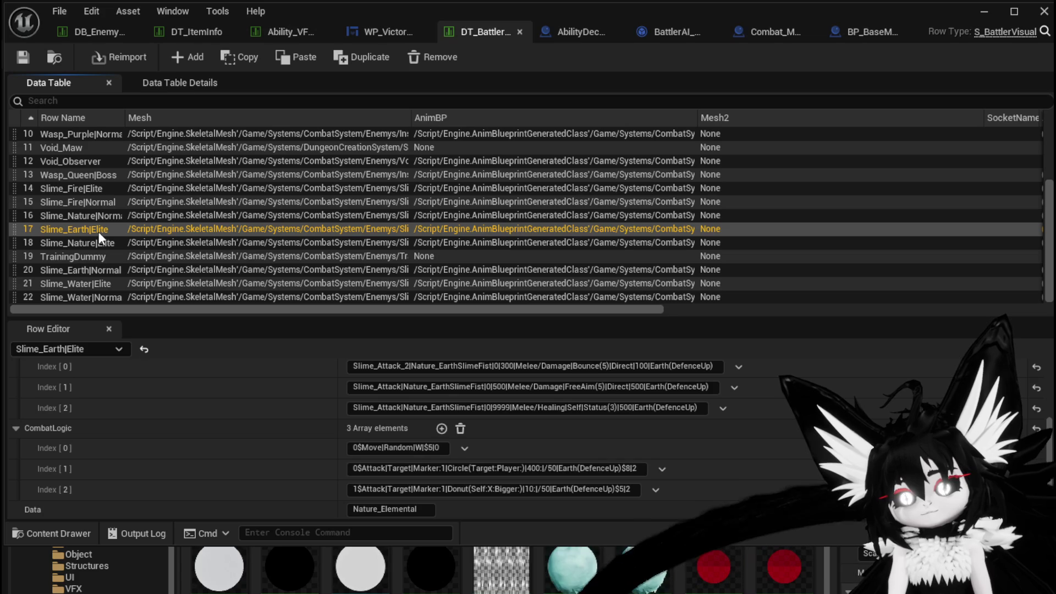
left_click(74, 193)
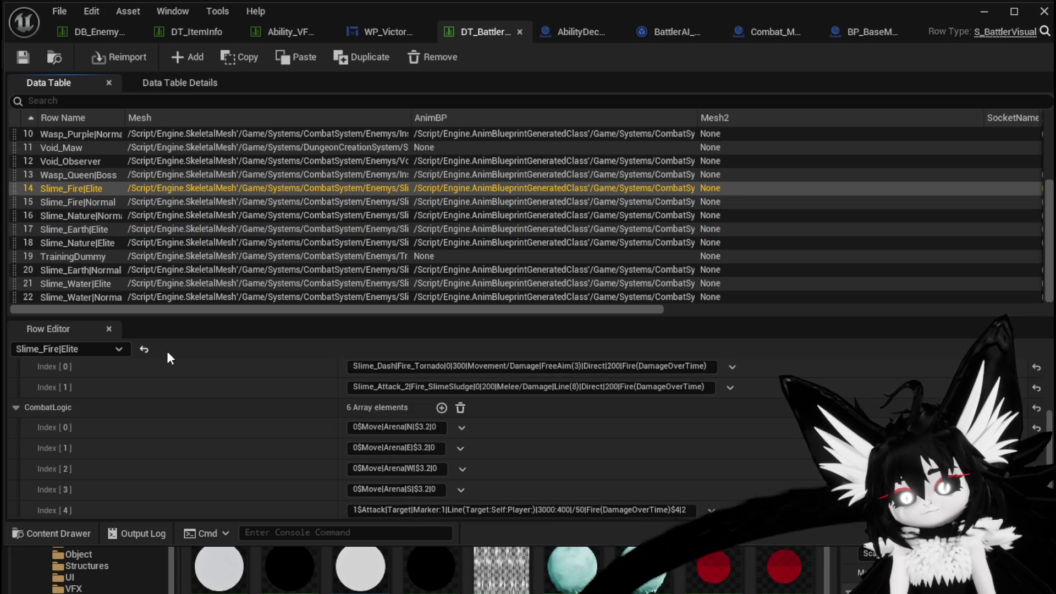
Step: Return to Slime_Water|Elite and review its Slime_Attack_2 ability entry
scroll(200, 397, "up", 1)
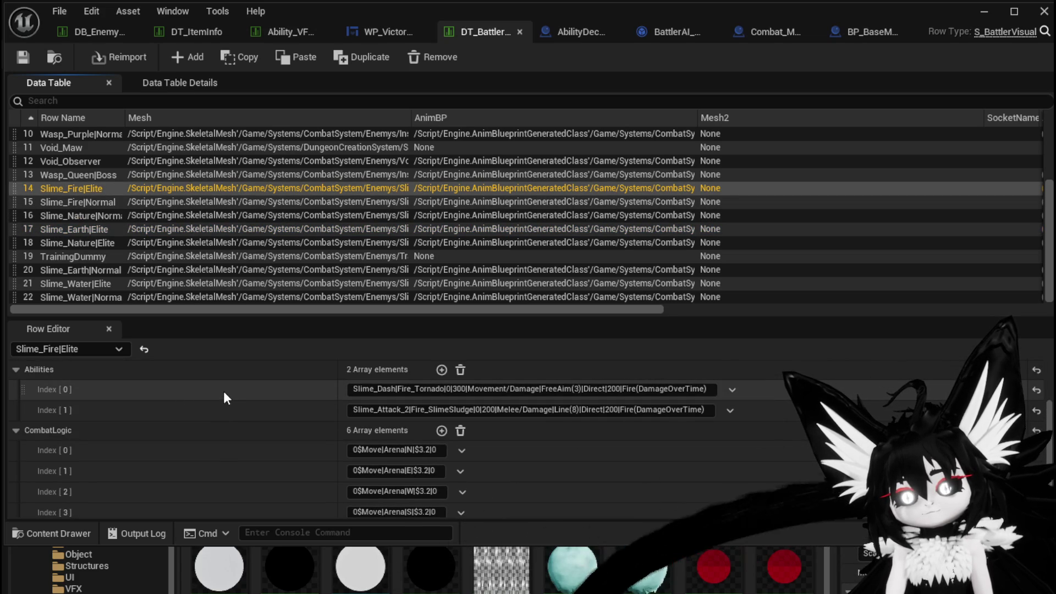
scroll(222, 389, "down", 2)
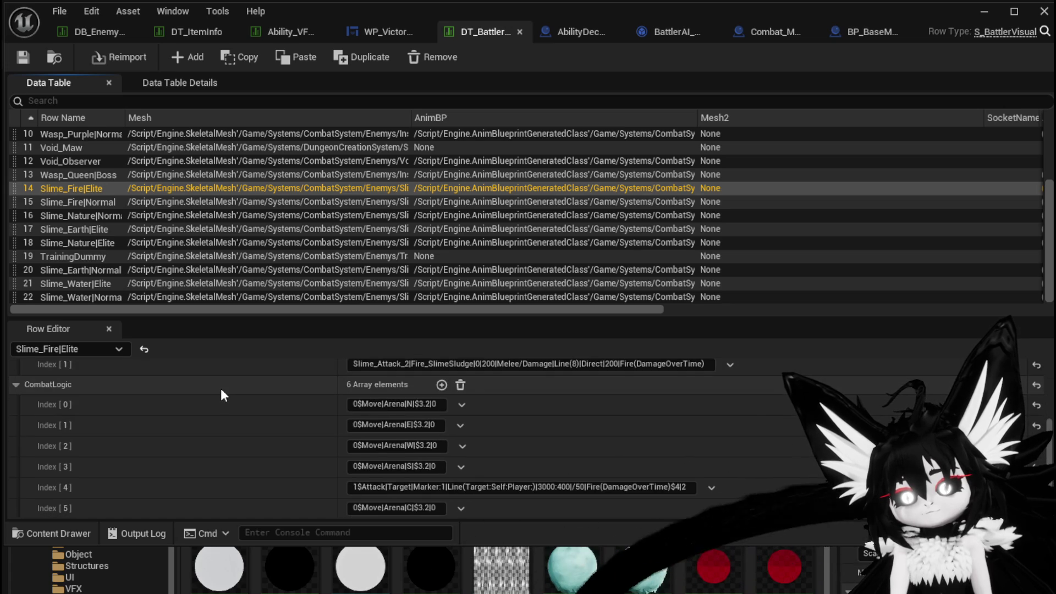
left_click(101, 286)
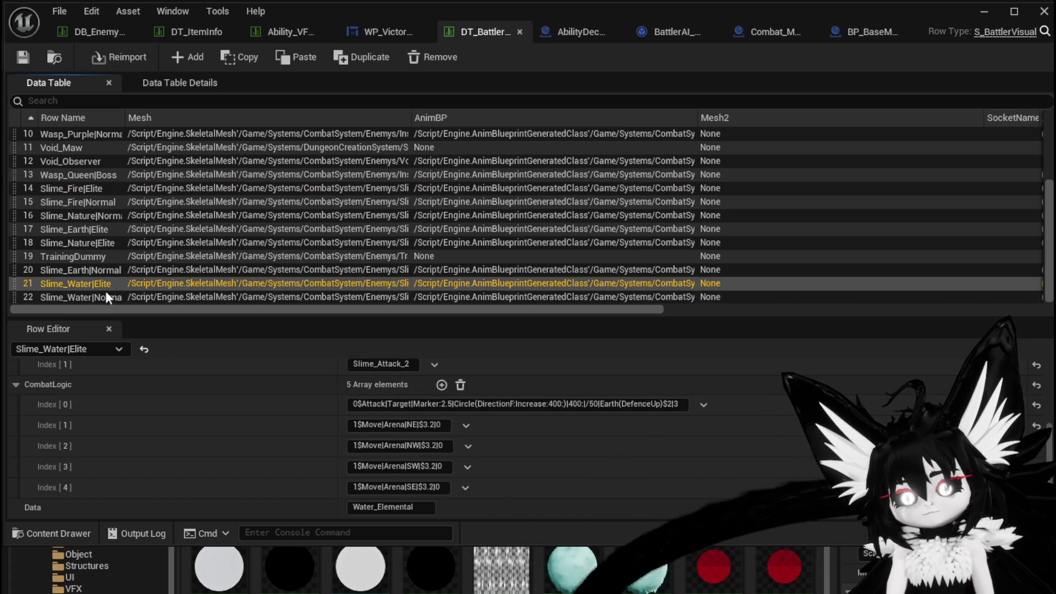
left_click(401, 366)
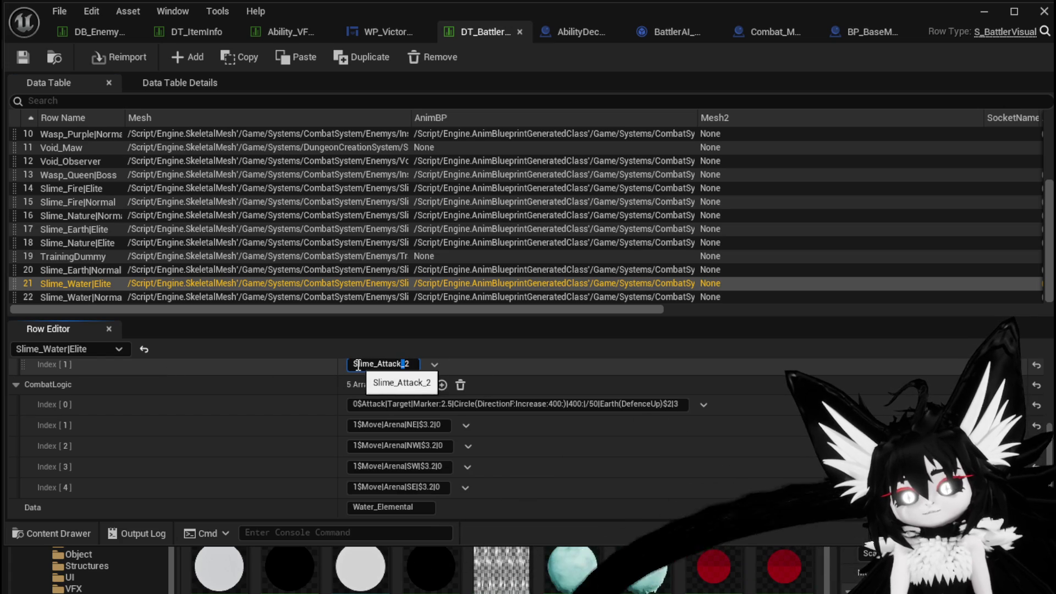
scroll(276, 365, "up", 2)
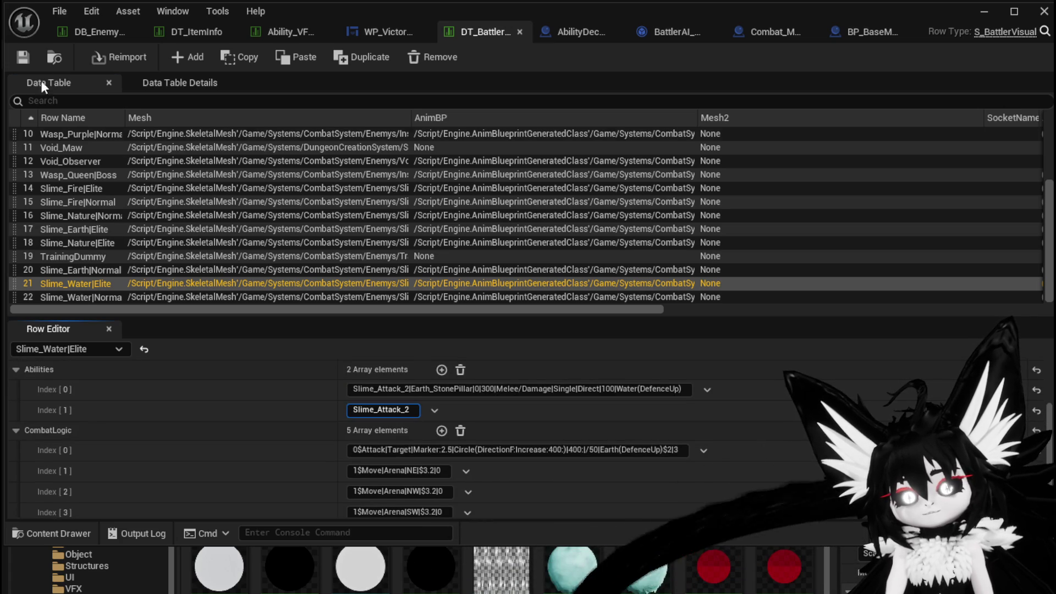
left_click(688, 93)
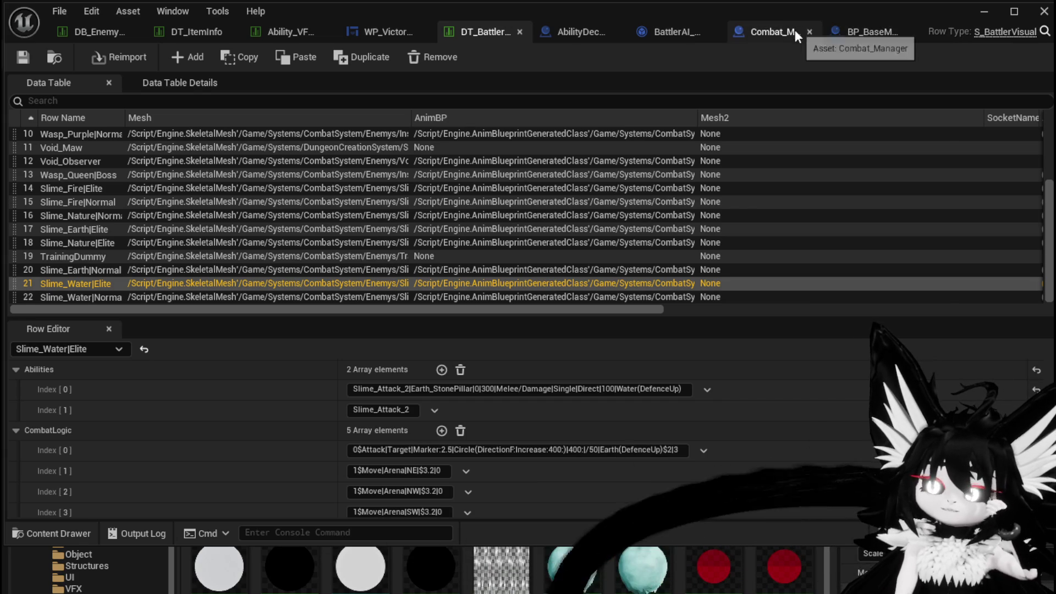
left_click(668, 40)
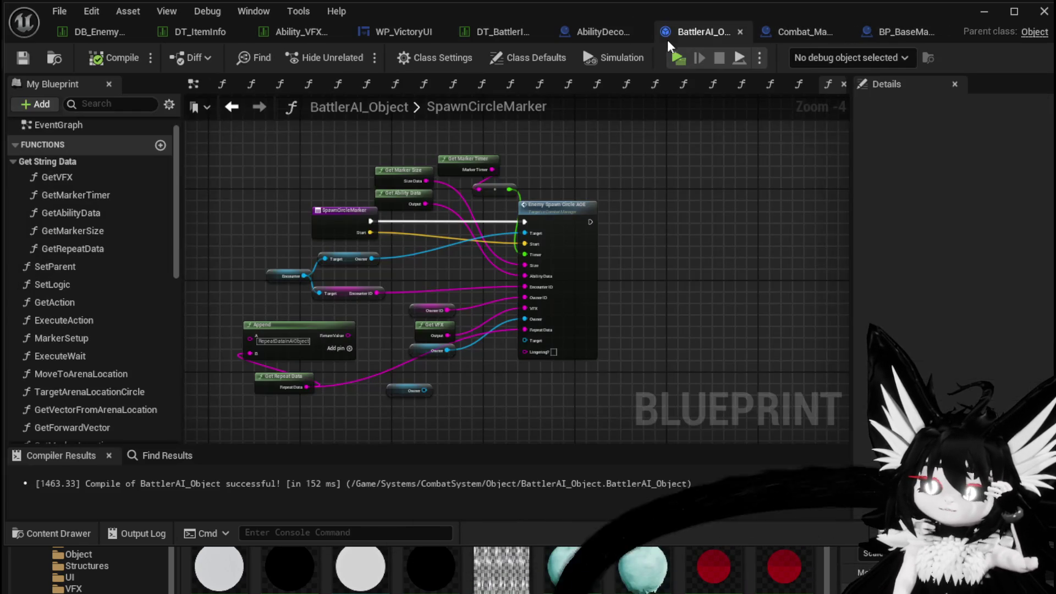
Step: Go back to MarkerSetup and open the SetLogic function graph
left_click(231, 108)
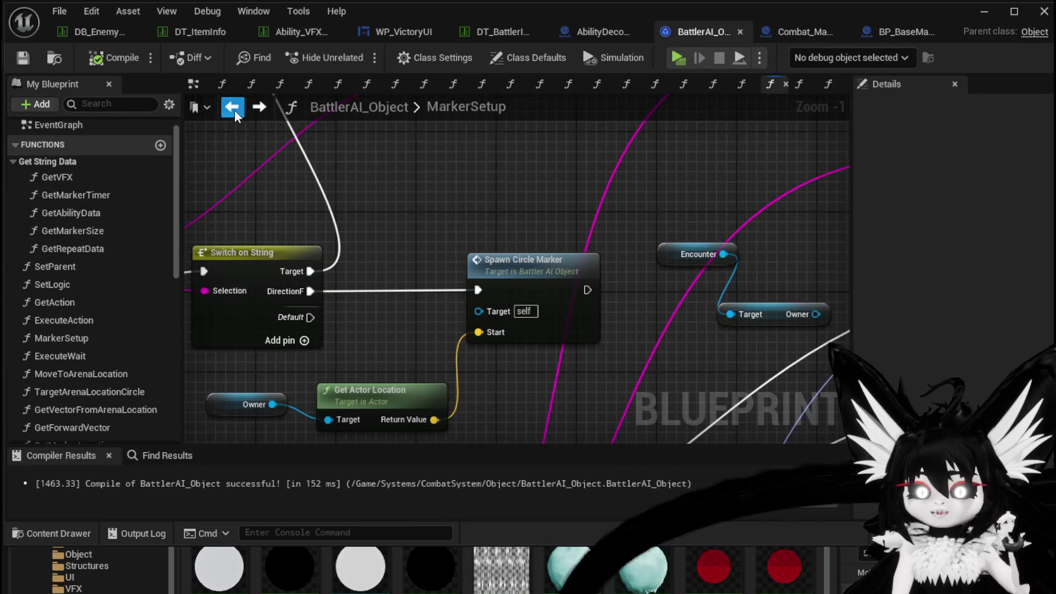
double_click(74, 289)
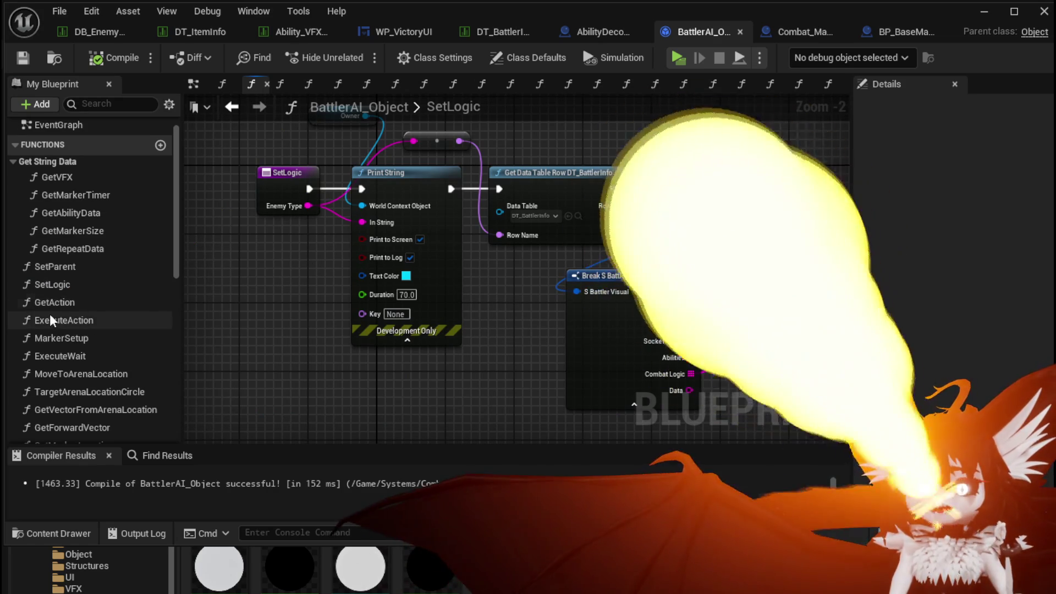
mouse_move(483, 295)
left_mouse_down()
mouse_move(460, 352)
mouse_move(428, 339)
left_mouse_up()
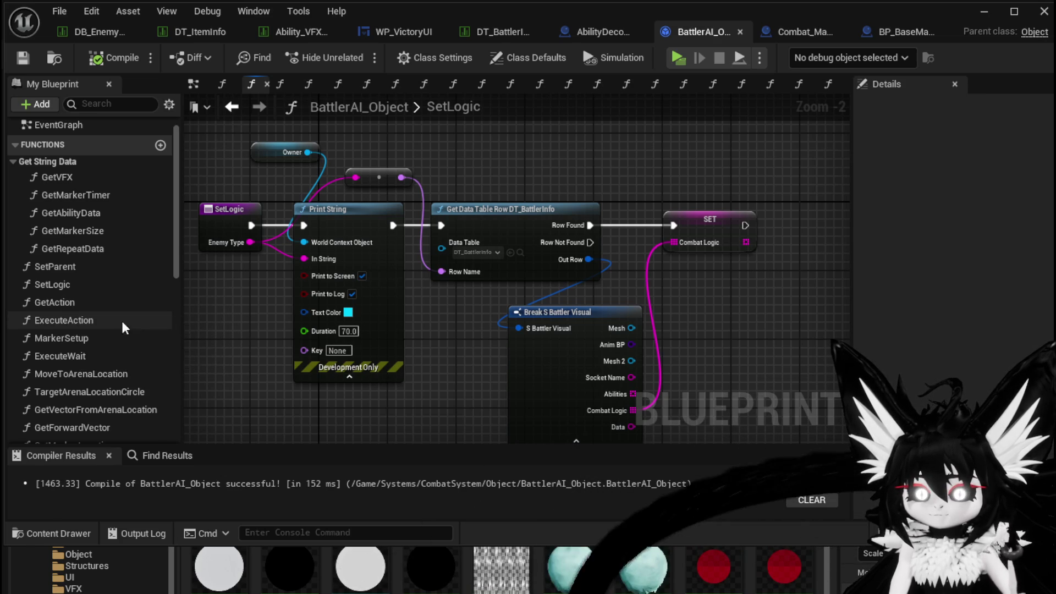
Step: Open the ExecuteAction function and pan to its Move to Arena Location call
left_click(100, 321)
double_click(100, 322)
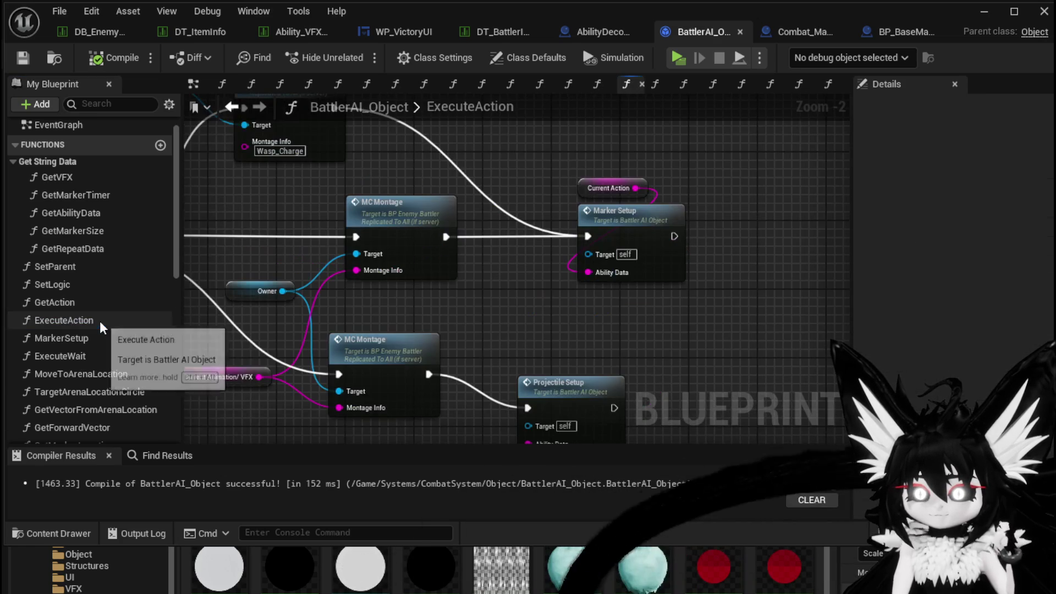
scroll(410, 323, "down", 1)
left_click_drag(410, 322, 615, 356)
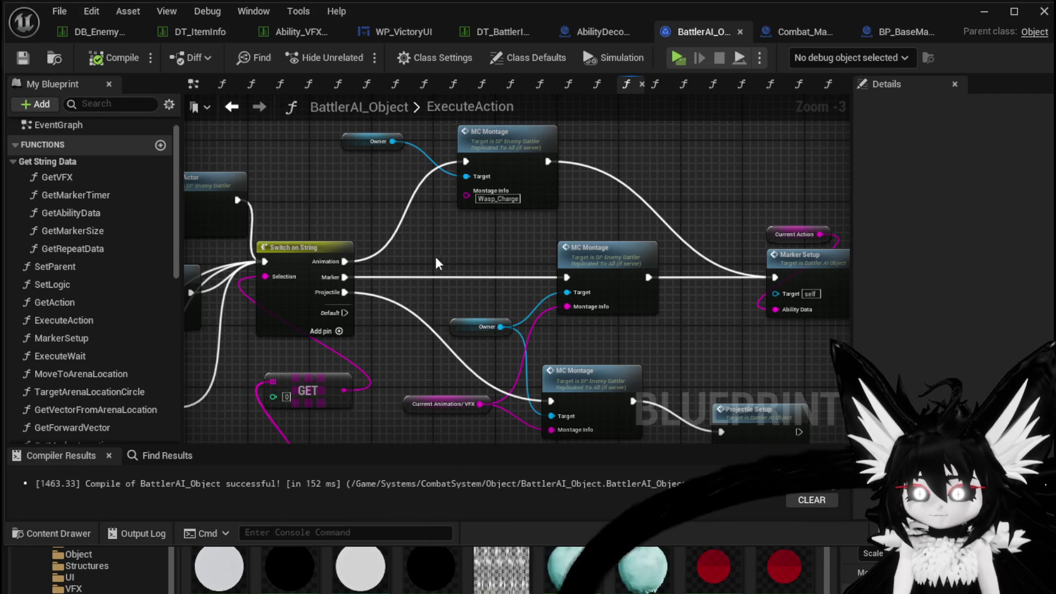
scroll(412, 264, "down", 4)
scroll(401, 255, "up", 7)
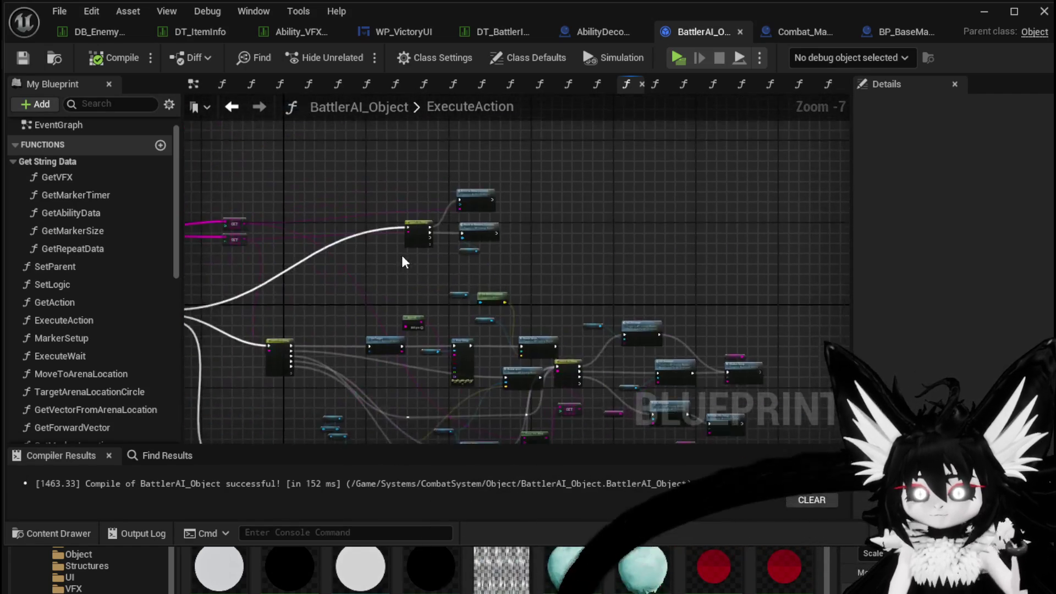
left_click_drag(428, 276, 545, 295)
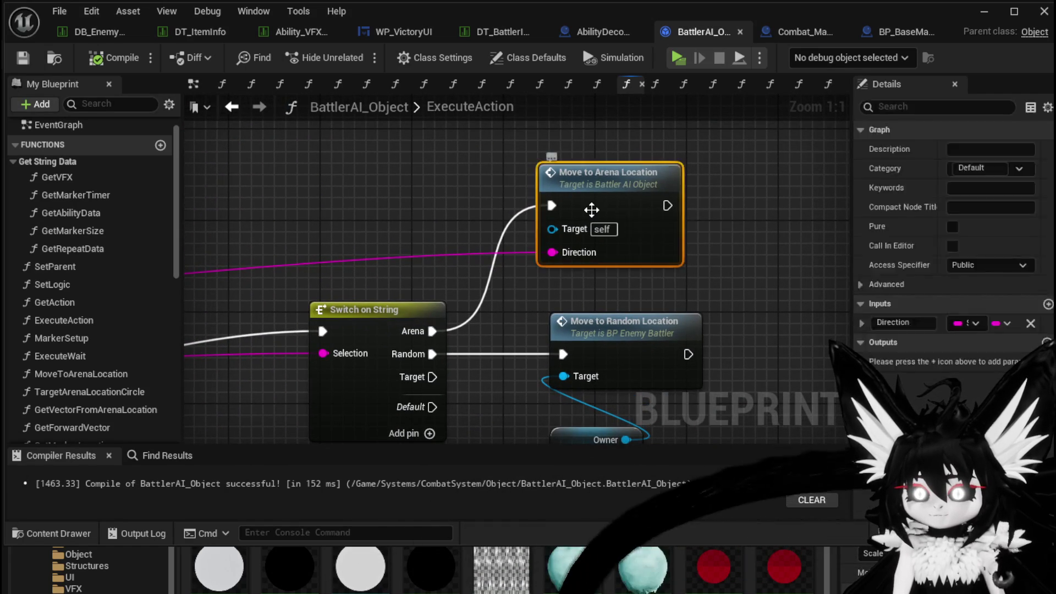
Step: Open MoveToArenaLocation and survey its Server AIDash node groups and direction switch
double_click(585, 227)
mouse_move(450, 323)
left_mouse_down()
mouse_move(484, 359)
mouse_move(295, 236)
mouse_move(587, 256)
mouse_move(316, 269)
mouse_move(429, 330)
mouse_move(407, 371)
mouse_move(732, 190)
mouse_move(652, 245)
mouse_move(732, 321)
left_mouse_up()
scroll(732, 189, "down", 2)
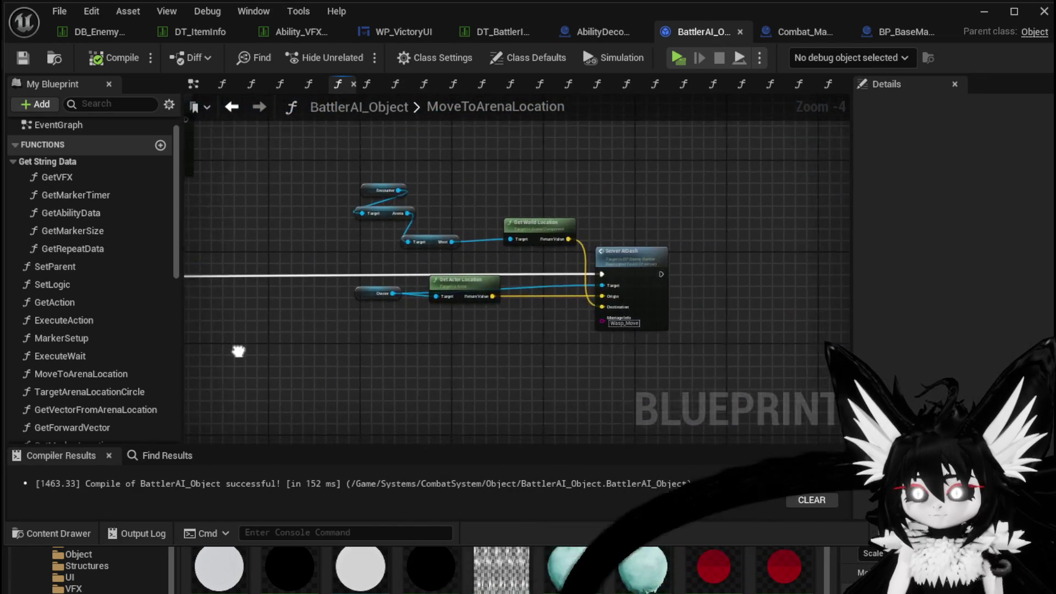
scroll(539, 334, "up", 2)
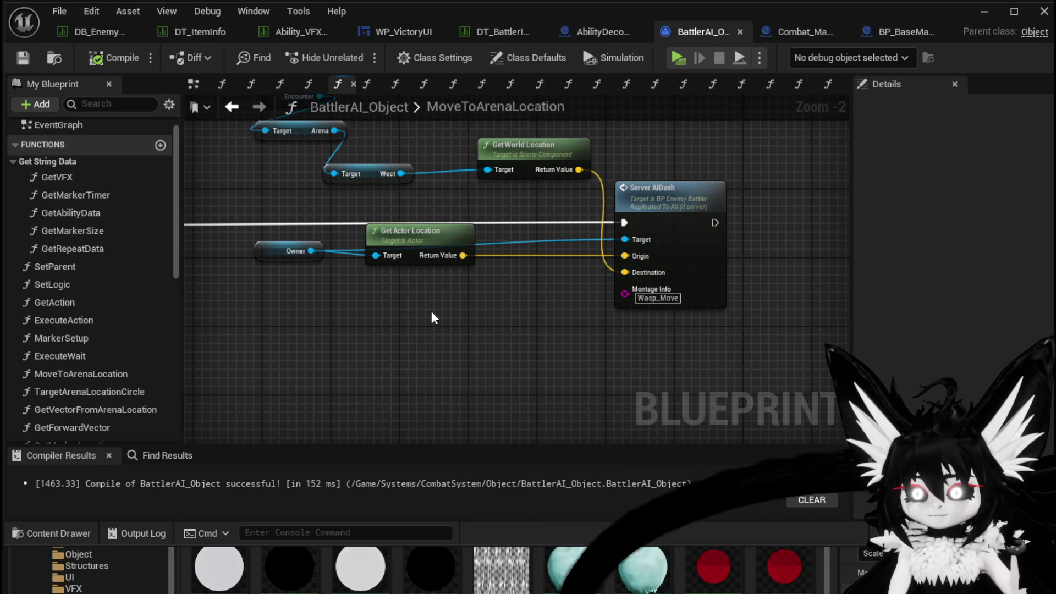
scroll(431, 318, "down", 2)
mouse_move(431, 318)
left_mouse_down()
mouse_move(632, 286)
mouse_move(837, 301)
mouse_move(636, 263)
mouse_move(354, 305)
mouse_move(342, 258)
mouse_move(207, 259)
left_mouse_up()
scroll(636, 263, "up", 1)
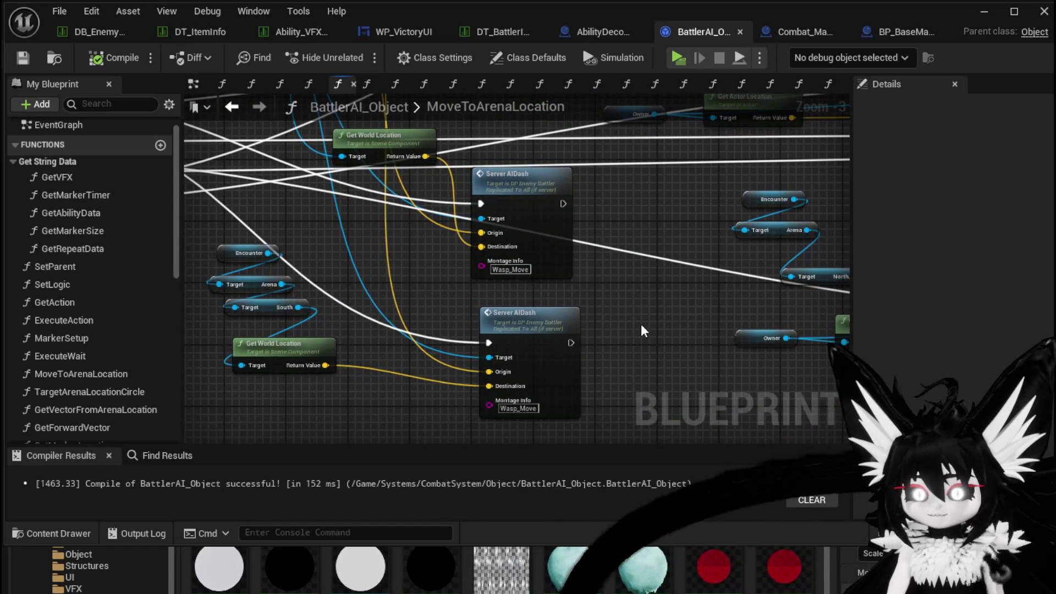
left_click_drag(519, 324, 620, 347)
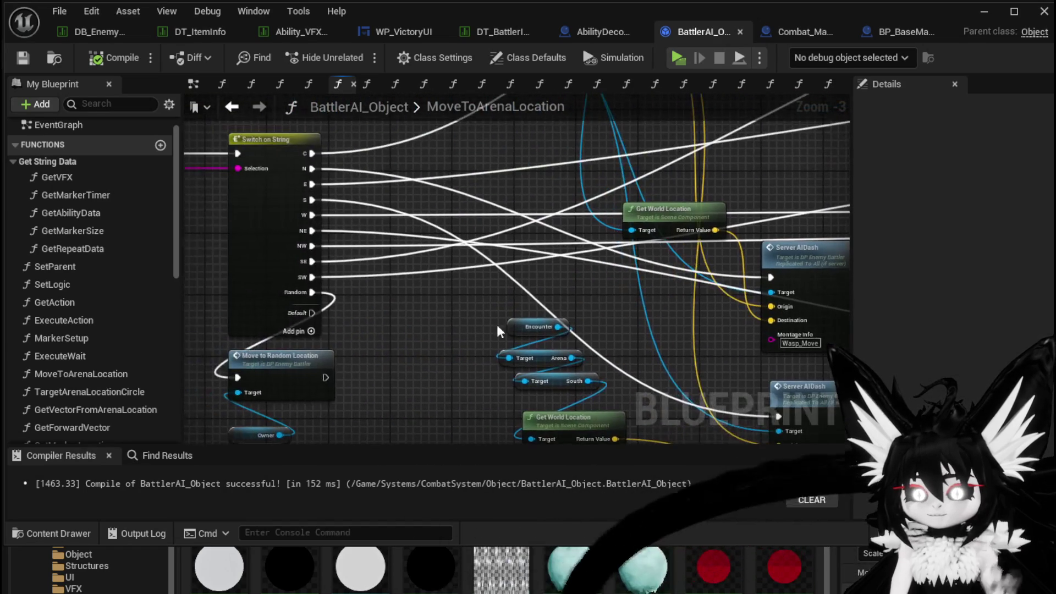
left_click_drag(238, 127, 264, 241)
scroll(417, 236, "down", 3)
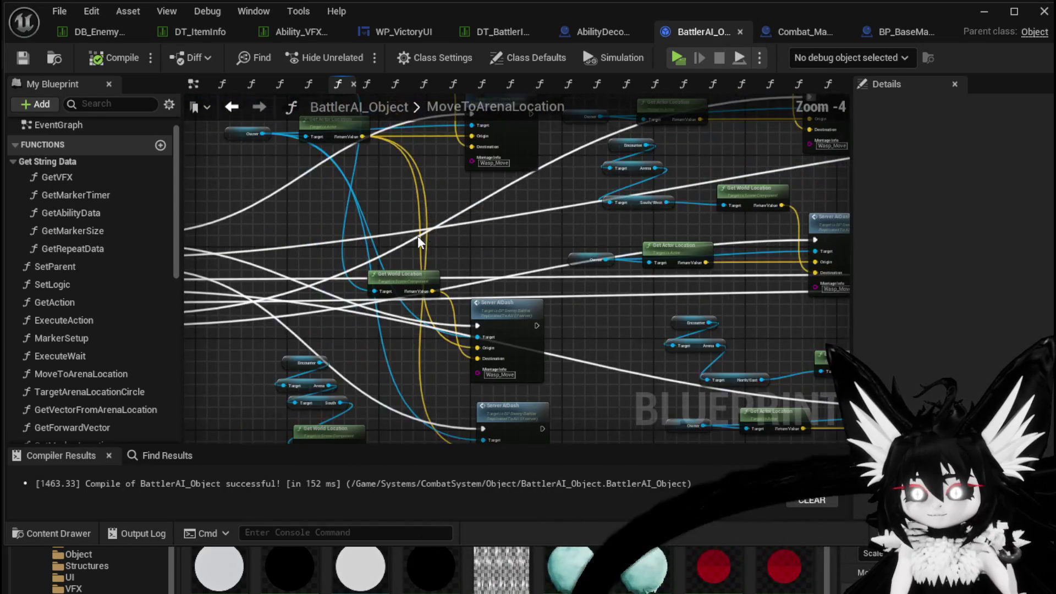
scroll(539, 256, "up", 2)
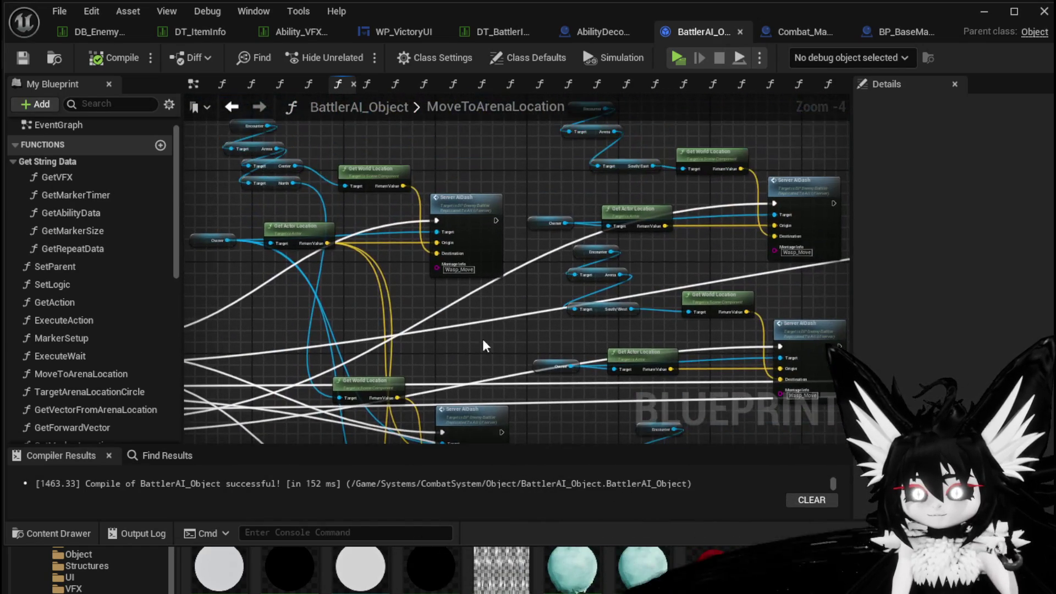
Step: Jump to the Server_AIDash event in BP_EnemyBattler, viewing its timeline, rotation and montage nodes
double_click(457, 209)
left_click_drag(486, 251, 208, 233)
mouse_move(450, 285)
left_mouse_down()
mouse_move(370, 343)
mouse_move(612, 423)
left_mouse_up()
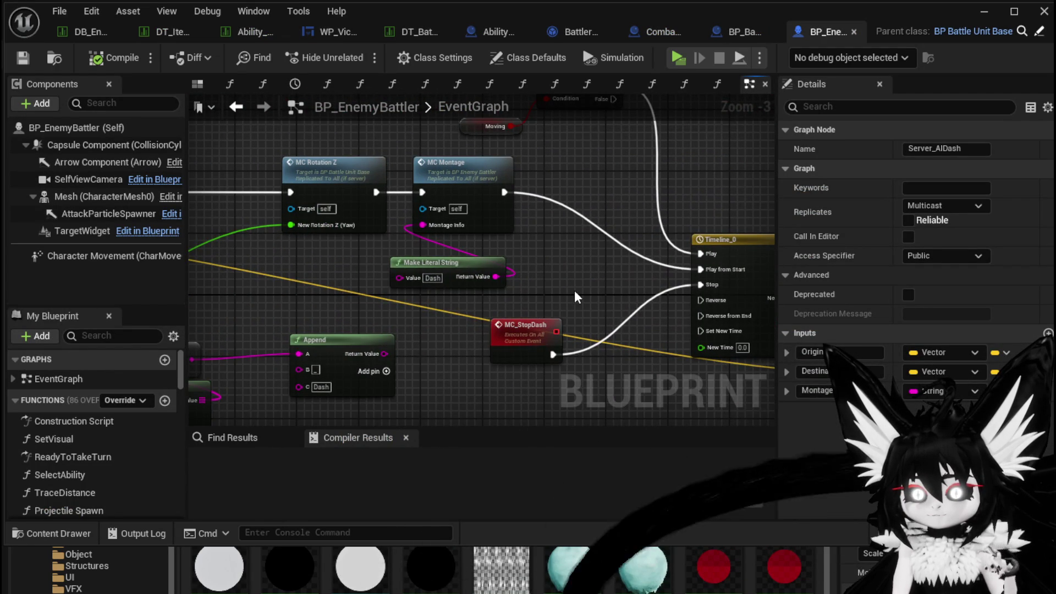
Step: Jump from Server_AIDash to the MC_Montage event, then open the Animation Choser function
scroll(575, 292, "down", 1)
mouse_move(575, 291)
left_mouse_down()
mouse_move(731, 302)
mouse_move(738, 275)
left_mouse_up()
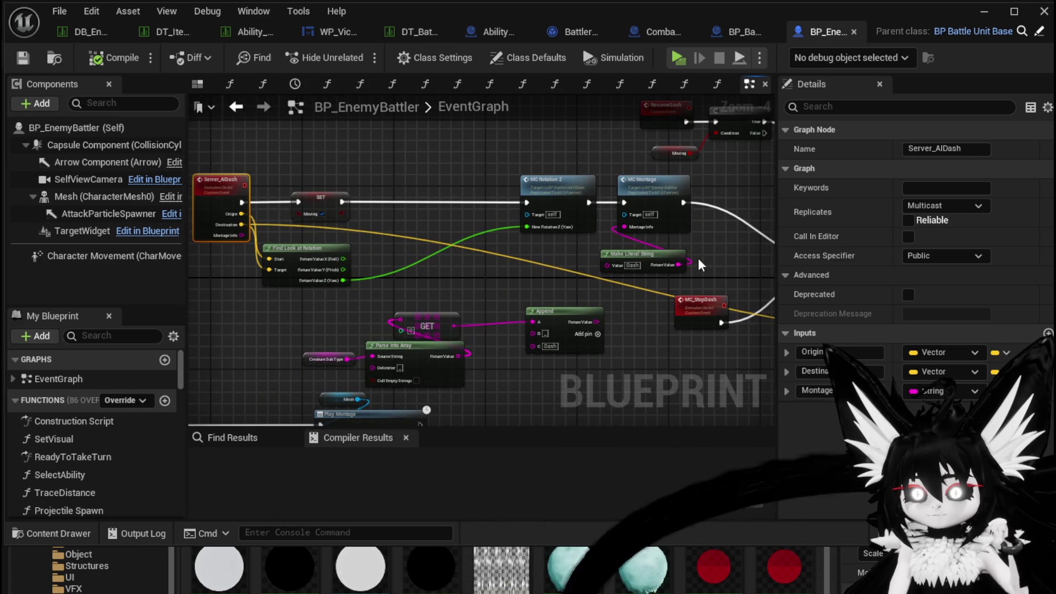
double_click(655, 204)
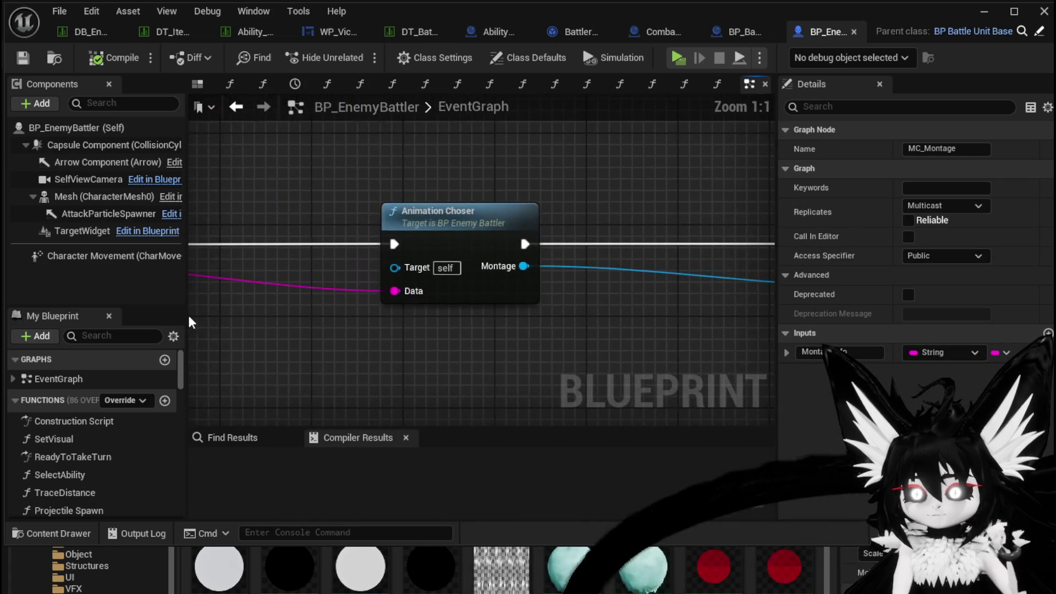
scroll(542, 321, "down", 2)
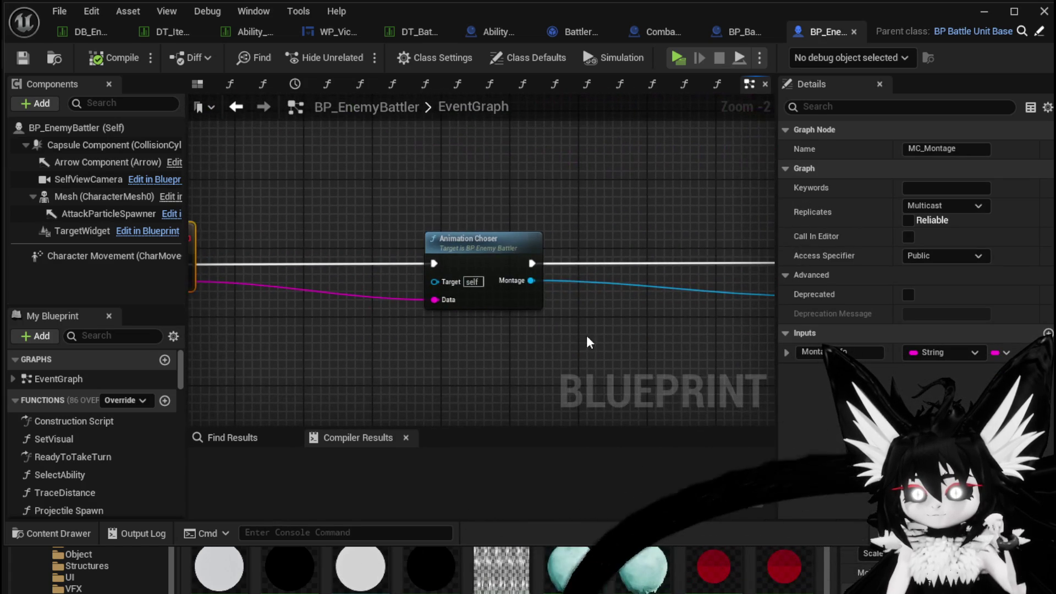
double_click(484, 266)
left_click_drag(447, 289, 706, 291)
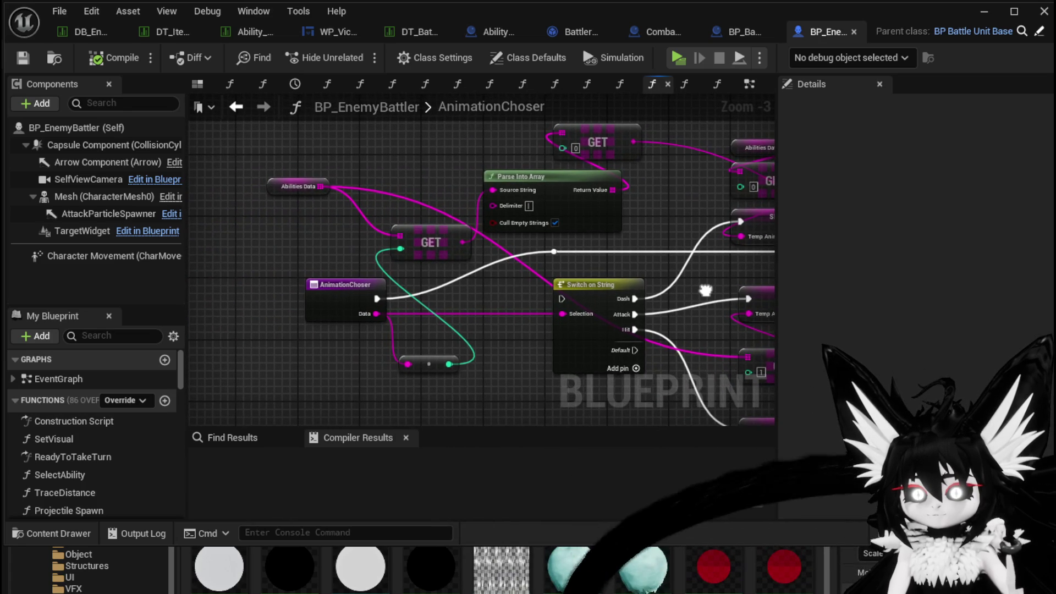
Step: Delete the Switch on String node and the top SET node from AnimationChoser
mouse_move(706, 291)
left_mouse_down()
mouse_move(252, 315)
mouse_move(180, 186)
mouse_move(175, 193)
mouse_move(224, 202)
left_mouse_up()
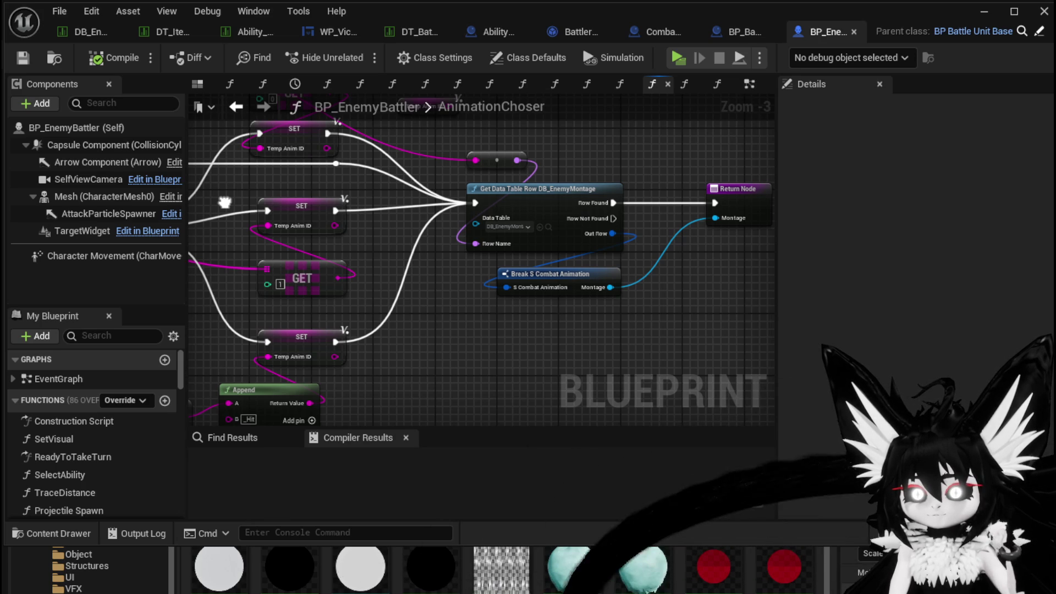
mouse_move(225, 202)
left_mouse_down()
mouse_move(335, 243)
mouse_move(428, 334)
mouse_move(416, 299)
mouse_move(620, 296)
mouse_move(522, 225)
left_mouse_up()
left_click(415, 226)
key("Delete")
left_click(576, 171)
key("Delete")
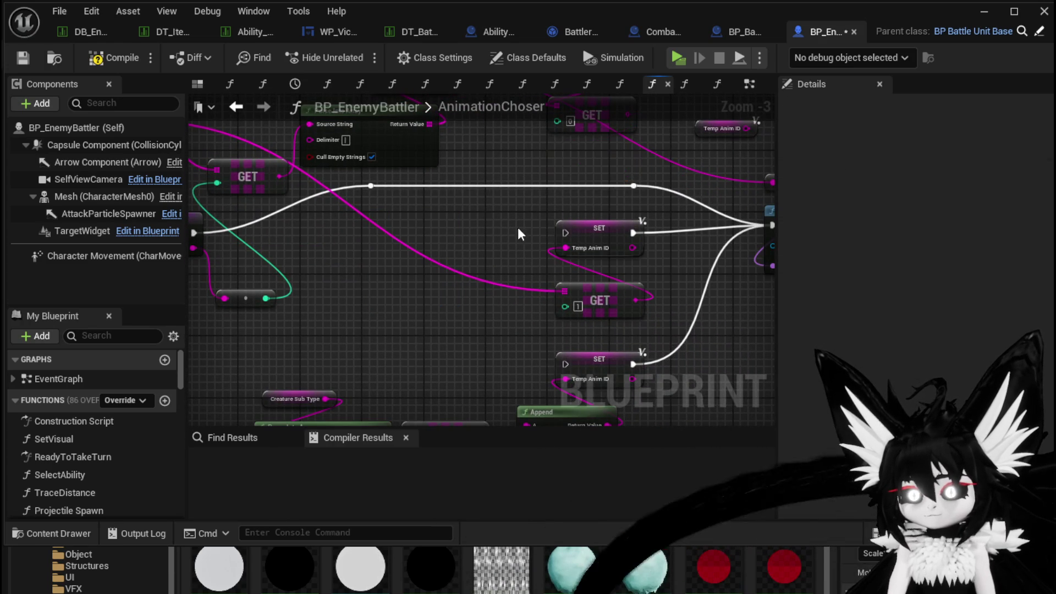
Step: Straighten the reroute wiring, move the Get Data Table Row group right, and compile BP_EnemyBattler
left_click(608, 297)
mouse_move(447, 269)
left_mouse_down()
mouse_move(645, 325)
mouse_move(255, 269)
mouse_move(464, 278)
mouse_move(477, 240)
left_mouse_up()
mouse_move(303, 265)
left_mouse_down()
mouse_move(649, 345)
mouse_move(615, 420)
left_mouse_up()
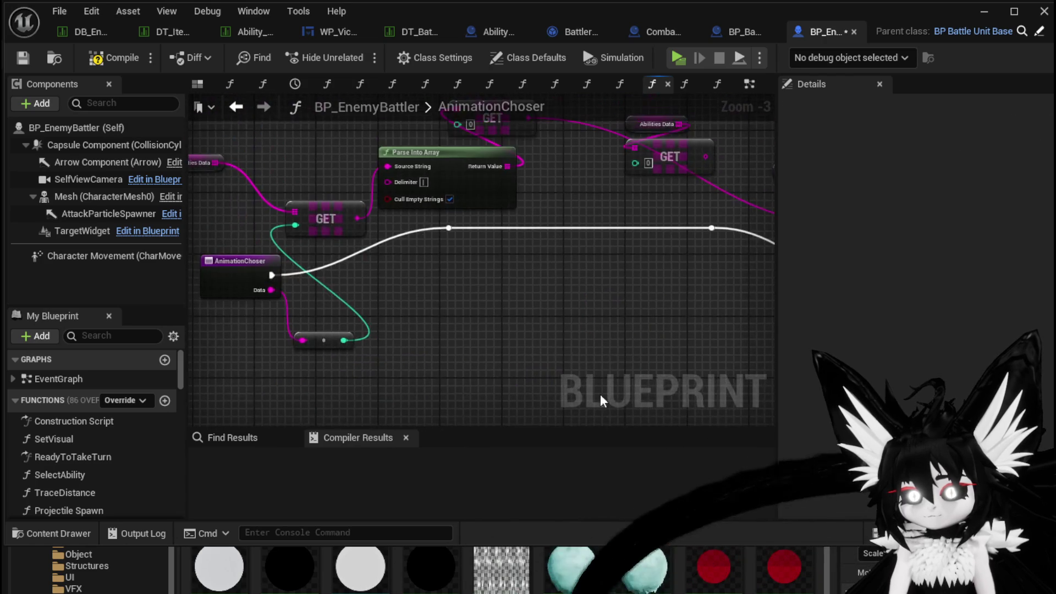
scroll(326, 269, "down", 2)
left_click_drag(537, 256, 457, 283)
mouse_move(516, 348)
left_mouse_down()
mouse_move(725, 249)
mouse_move(579, 261)
left_mouse_up()
mouse_move(509, 271)
left_mouse_down()
mouse_move(625, 272)
mouse_move(613, 272)
left_mouse_up()
left_click(495, 176)
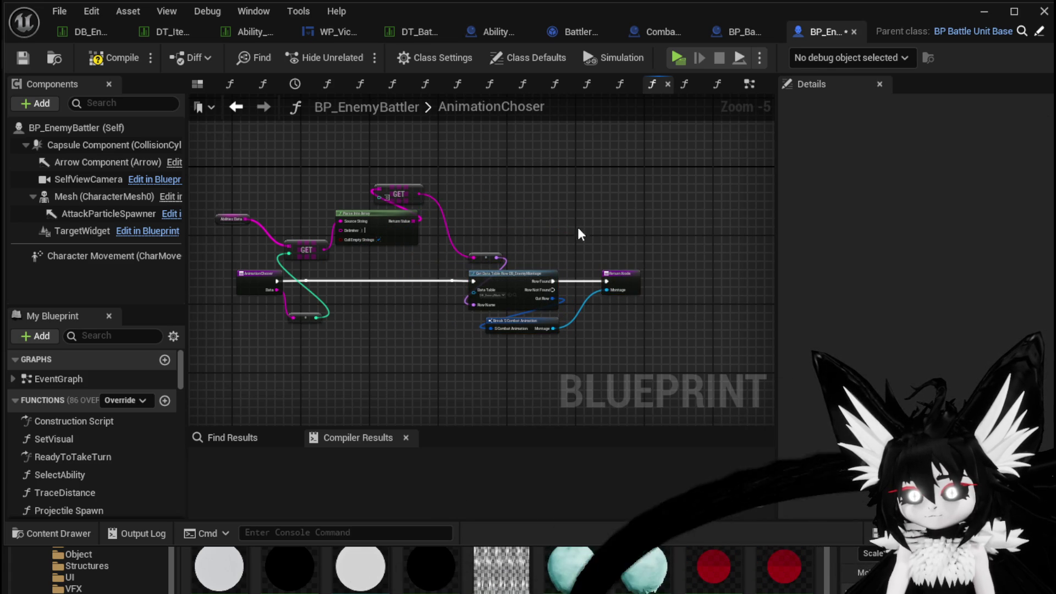
scroll(385, 259, "up", 2)
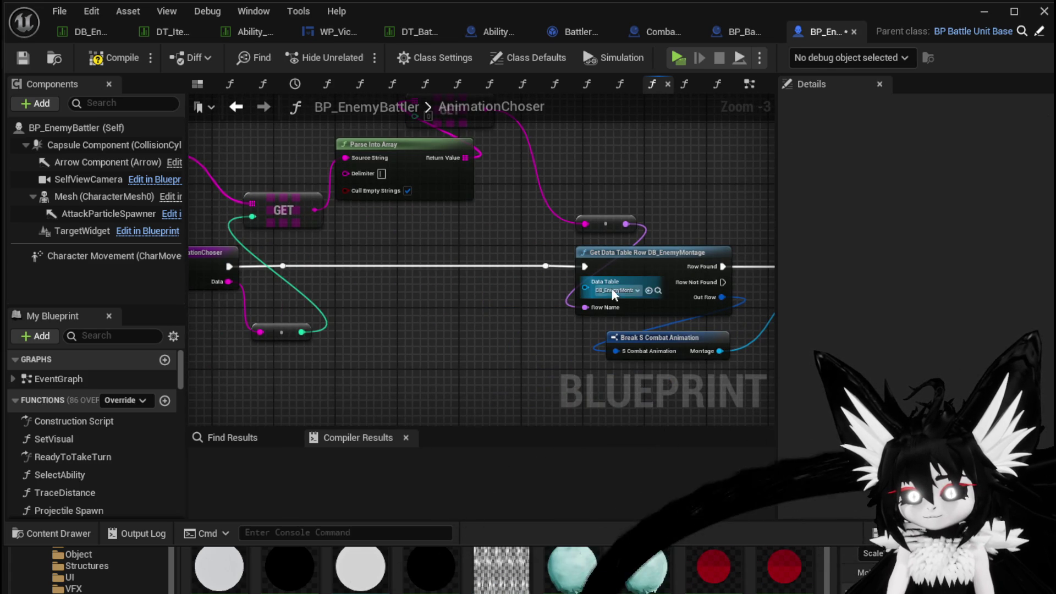
left_click_drag(419, 258, 551, 259)
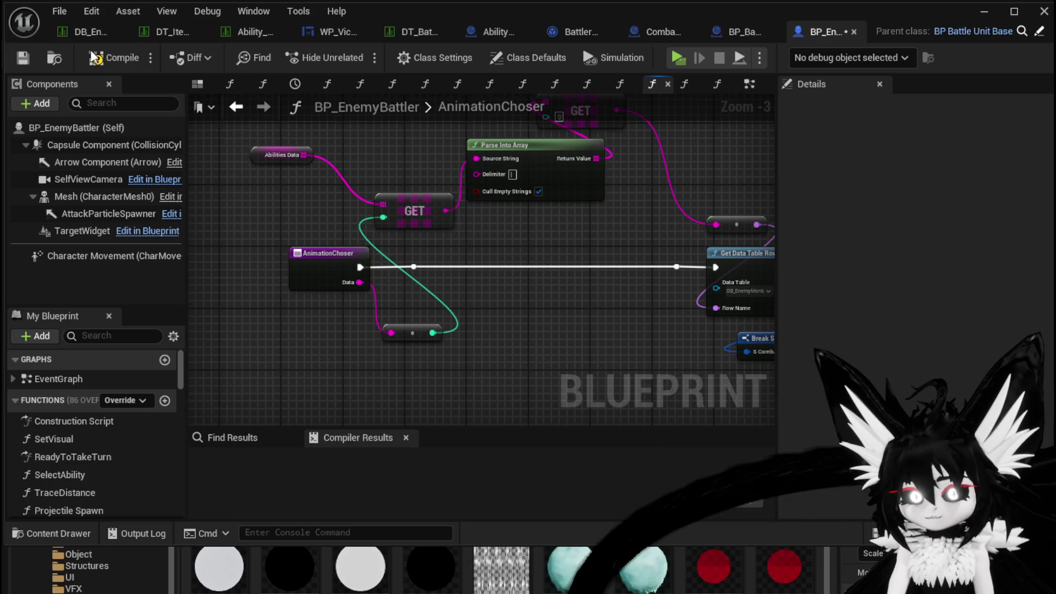
left_click(24, 58)
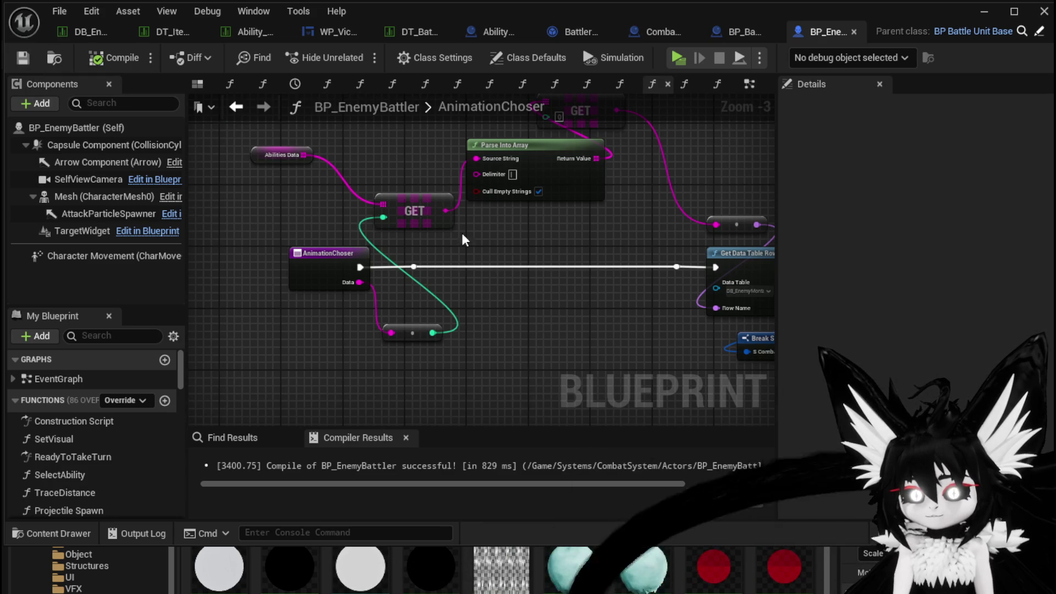
Step: Tidy the entry, reroute, GET and Parse Into Array nodes, then return to the EventGraph
left_click_drag(278, 195, 293, 203)
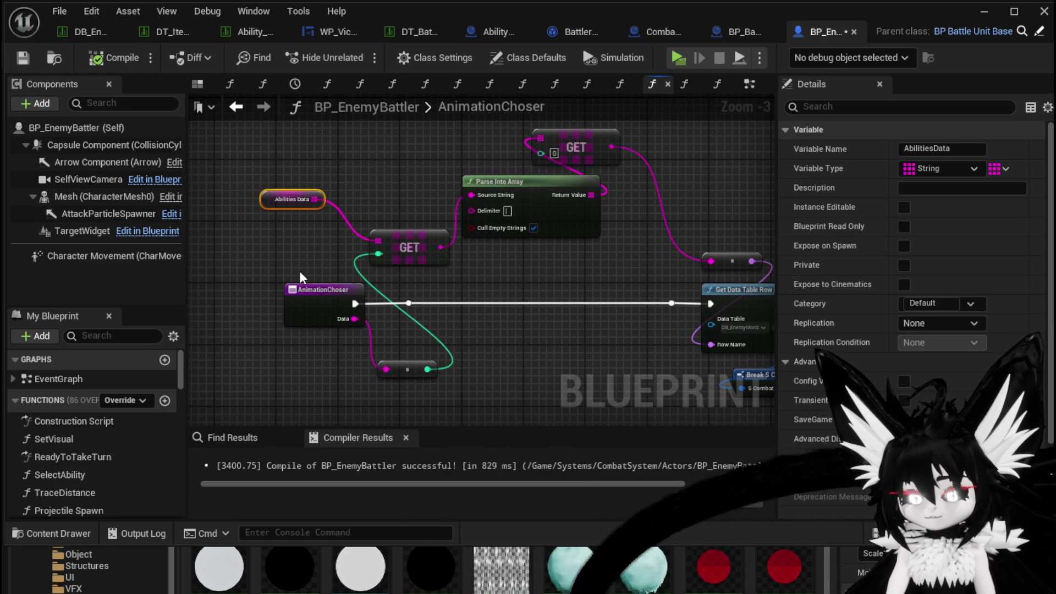
left_click_drag(311, 293, 280, 292)
left_click(475, 290)
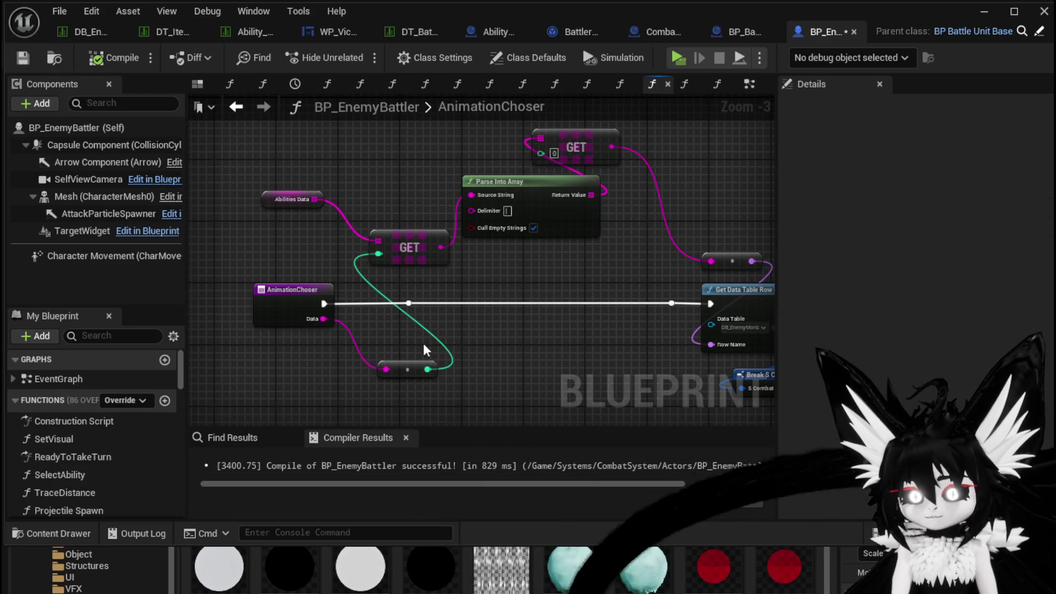
left_click_drag(408, 365, 298, 251)
mouse_move(553, 267)
left_mouse_down()
mouse_move(431, 278)
mouse_move(487, 278)
left_mouse_up()
mouse_move(517, 157)
left_mouse_down()
mouse_move(555, 273)
mouse_move(539, 281)
left_mouse_up()
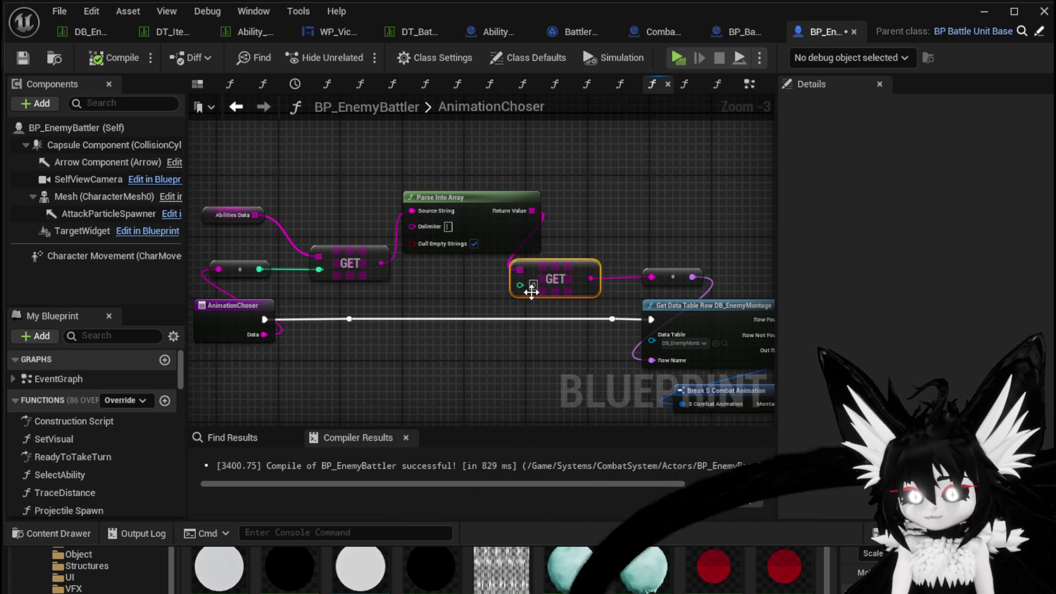
left_click(442, 287)
mouse_move(465, 207)
left_mouse_down()
mouse_move(431, 163)
mouse_move(414, 176)
left_mouse_up()
mouse_move(555, 189)
left_mouse_down()
mouse_move(511, 178)
mouse_move(626, 185)
left_mouse_up()
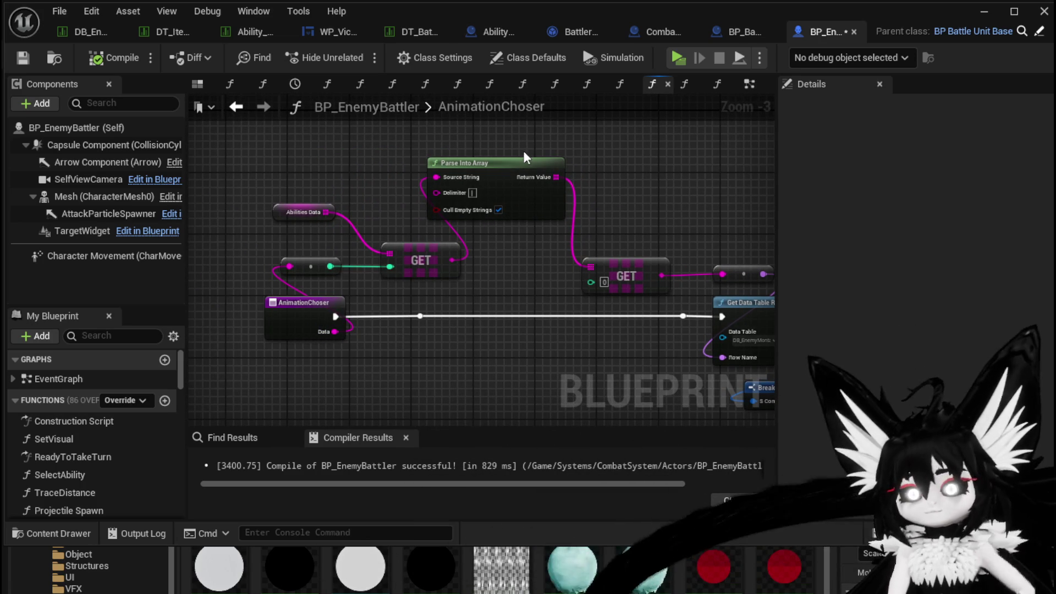
left_click(236, 107)
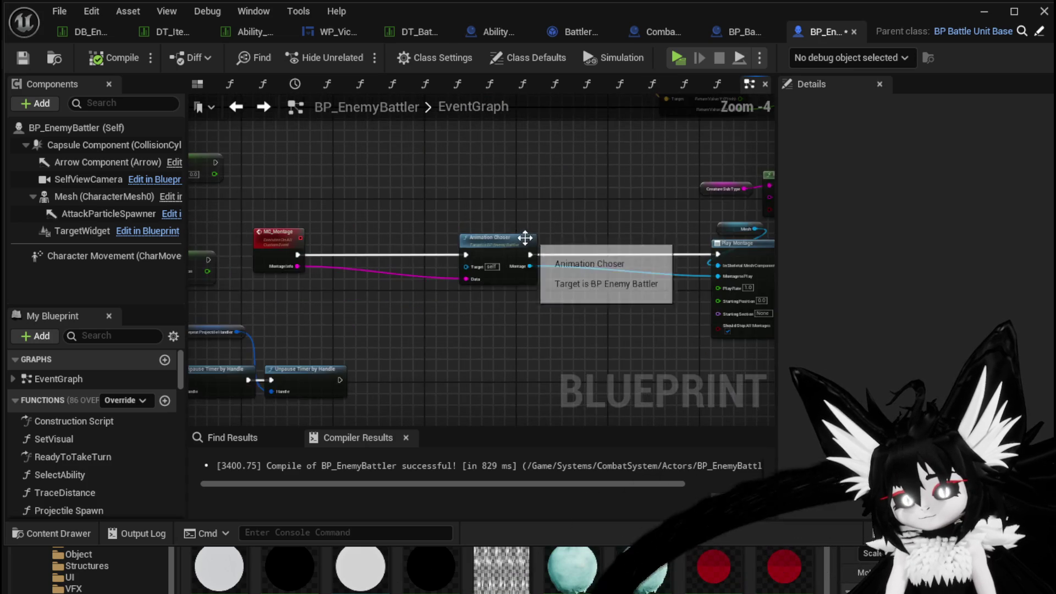
Step: Jump from BattlerAI_Object to Server_AIDash and delete its Montage Info input, leaving Origin and Destination
scroll(452, 340, "up", 3)
scroll(535, 209, "down", 1)
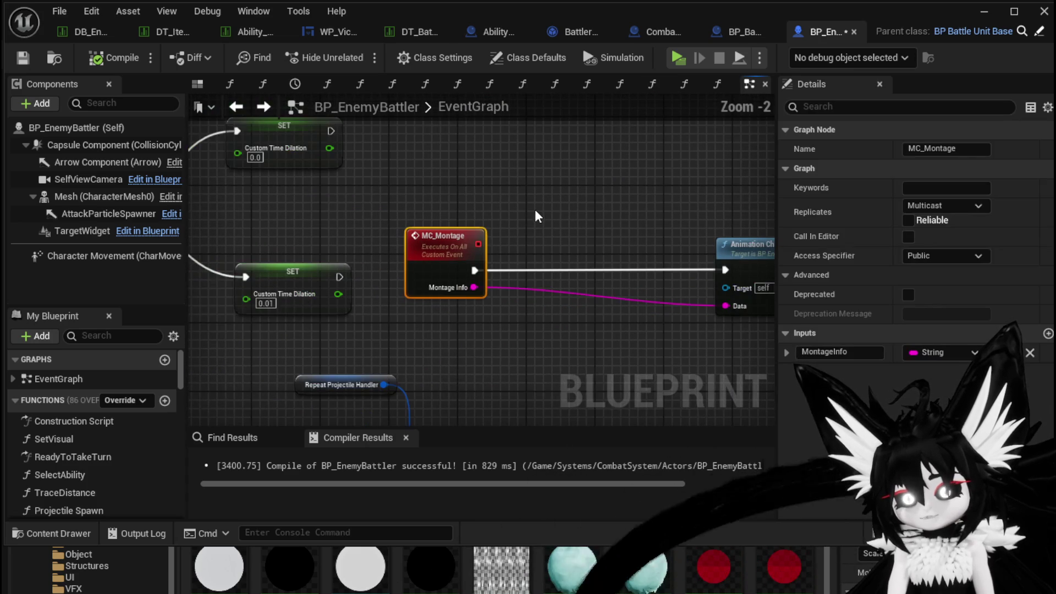
scroll(537, 216, "down", 3)
scroll(537, 219, "down", 1)
scroll(537, 219, "up", 1)
scroll(552, 230, "up", 2)
left_click_drag(538, 218, 538, 242)
left_click(538, 242)
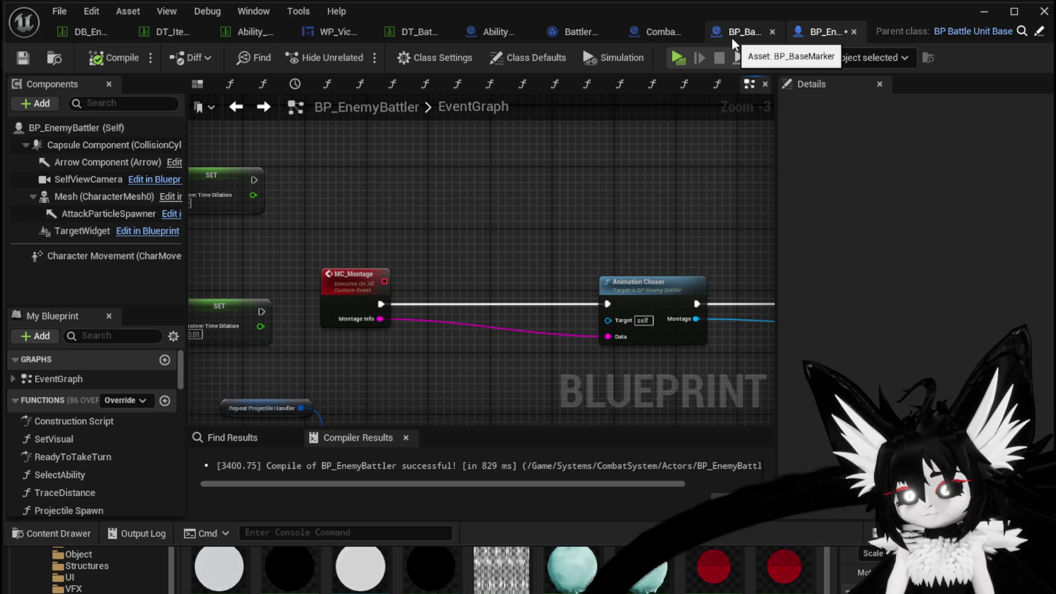
left_click(582, 33)
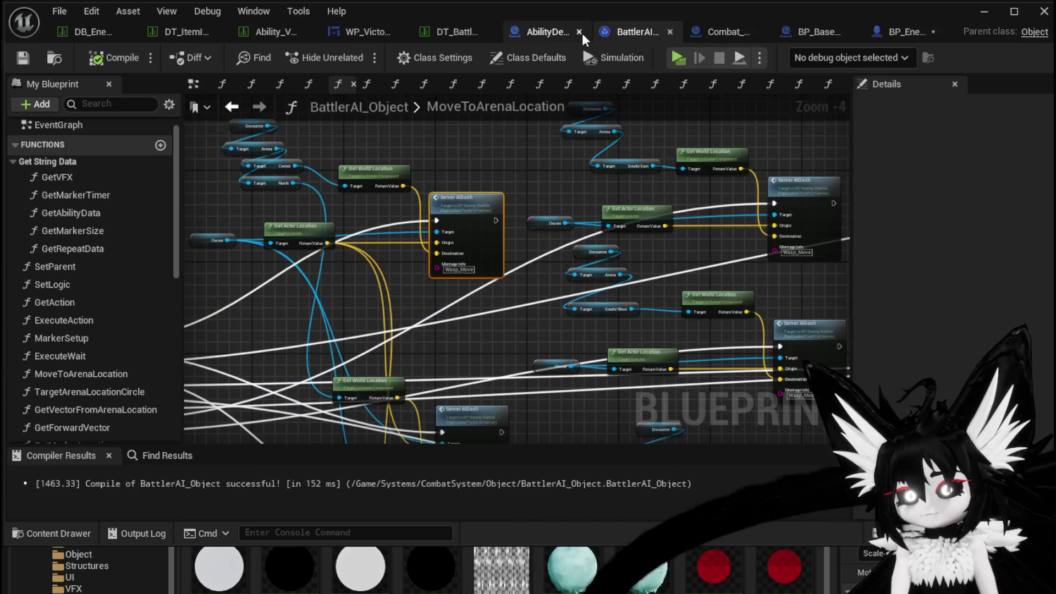
scroll(577, 176, "up", 3)
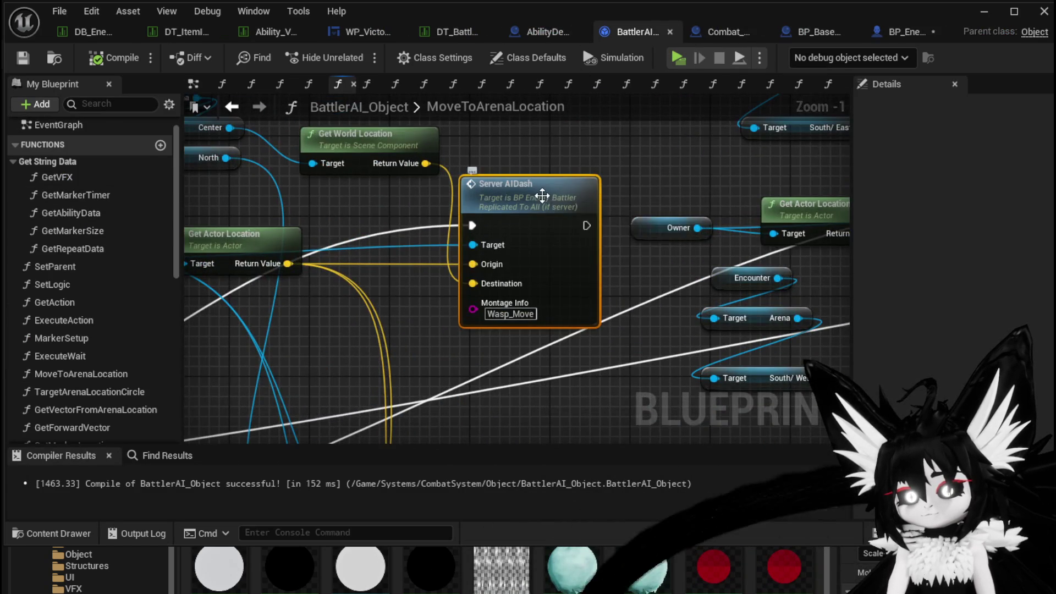
double_click(542, 195)
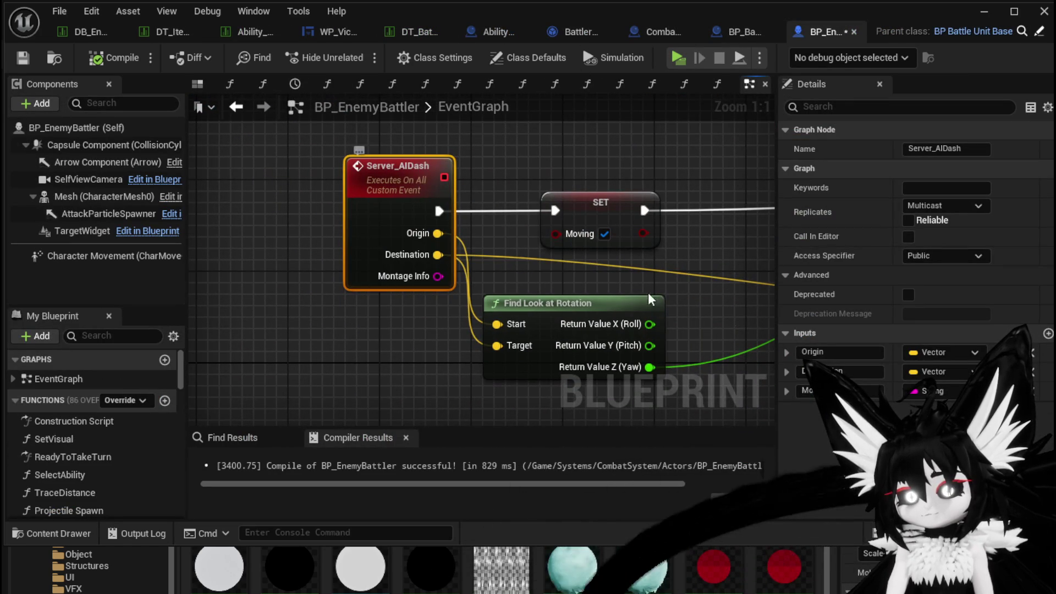
left_click(306, 309)
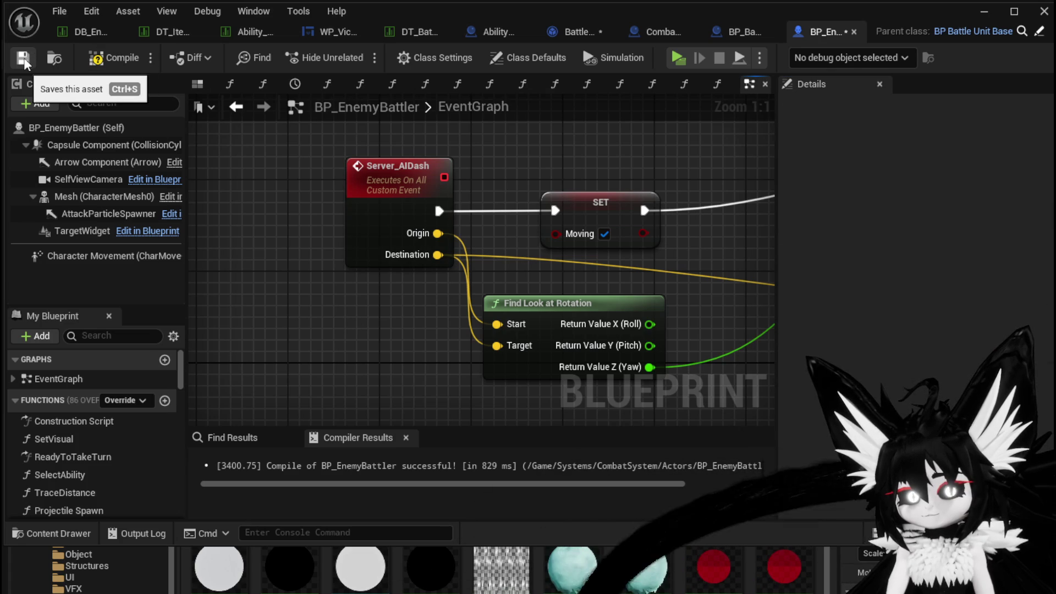
Step: Compile and save BP_EnemyBattler
left_click(122, 57)
left_click(581, 32)
scroll(510, 173, "down", 7)
left_click_drag(554, 254, 553, 252)
Step: Refresh all nodes in MoveToArenaLocation, then recompile and save BattlerAI_Object
key("ctrl+a")
right_click(439, 212)
mouse_move(504, 363)
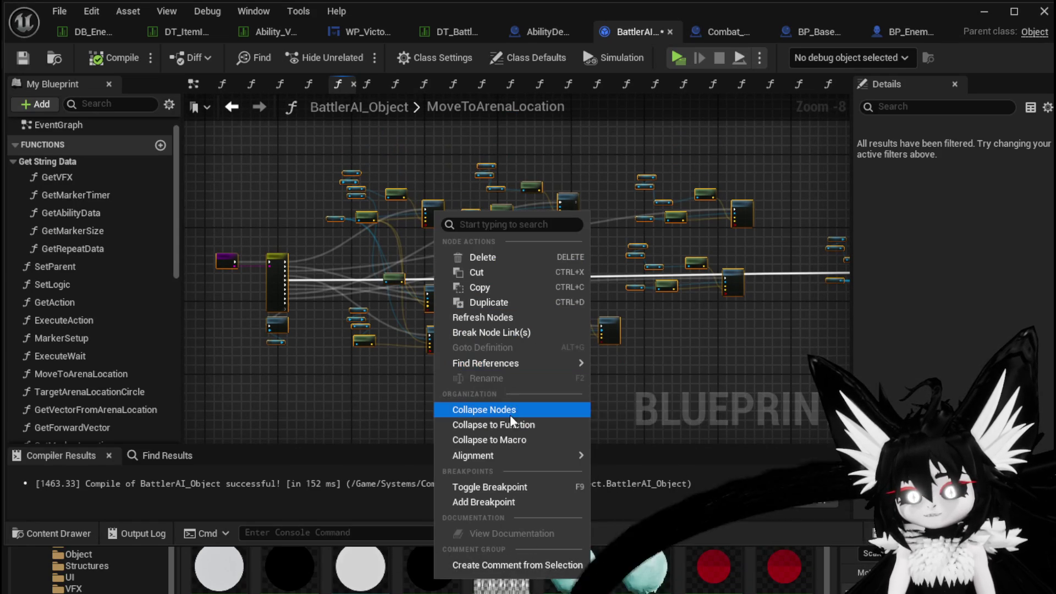
left_click(488, 317)
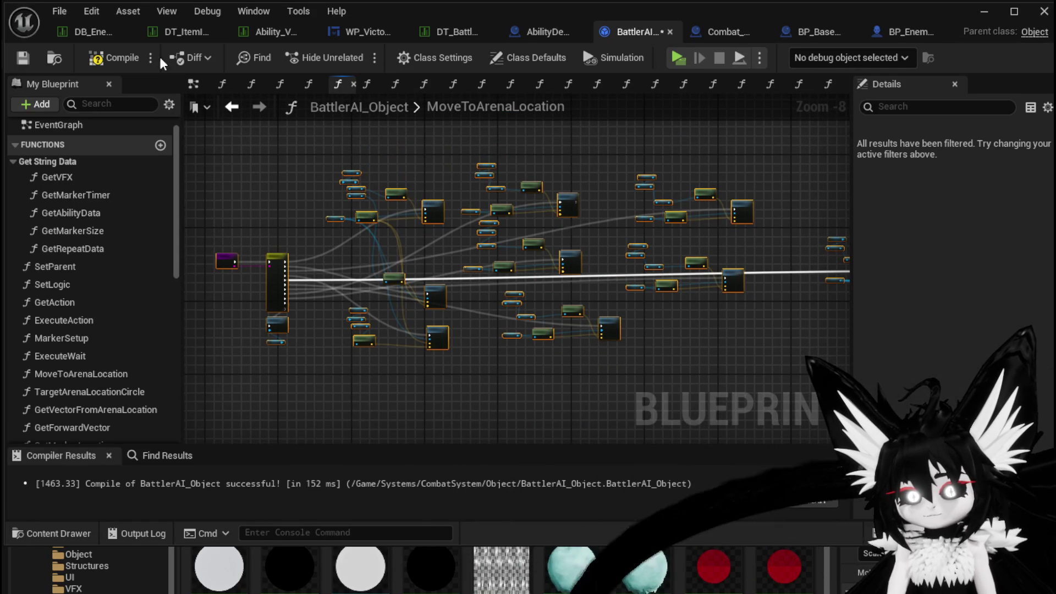
left_click(114, 56)
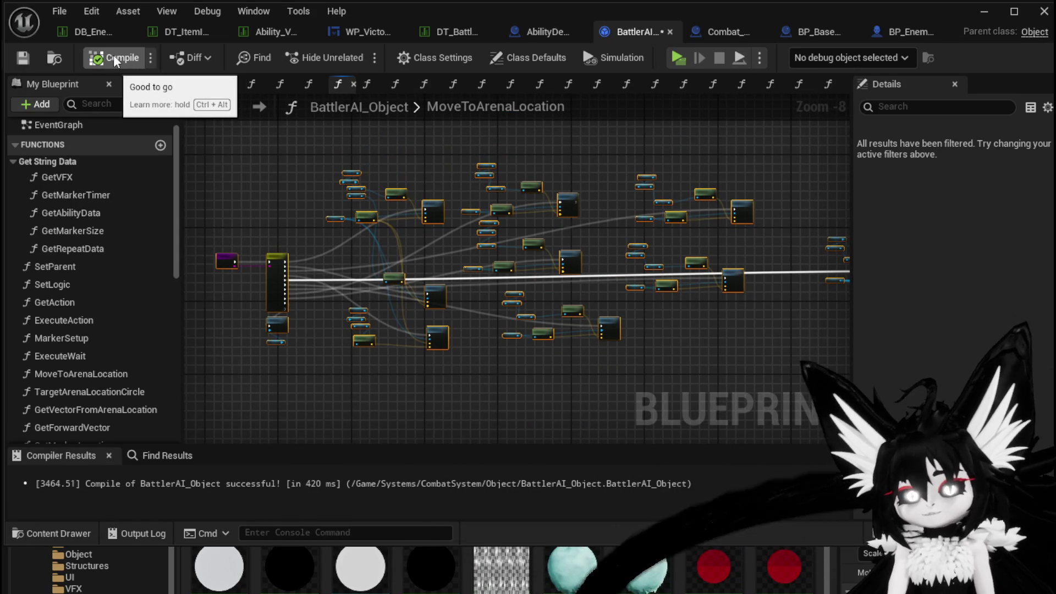
left_click(22, 64)
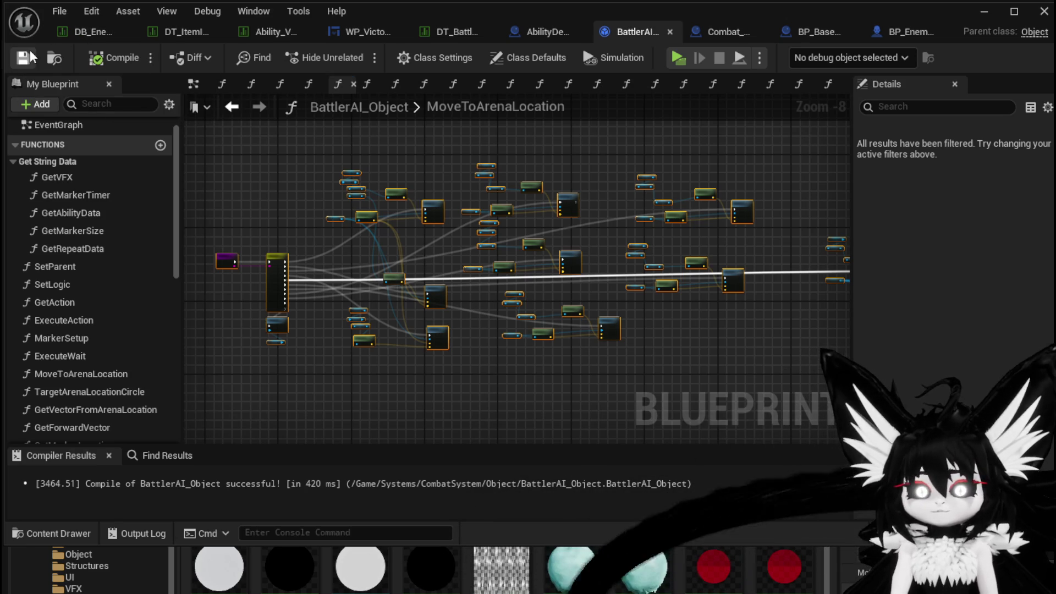
Step: Browse the Combat_Manager, BattlerAI_Object and AbilityDecoder graphs, ending on BP_BaseMarker's EventGraph
scroll(538, 179, "up", 4)
mouse_move(537, 179)
left_mouse_down()
mouse_move(649, 152)
mouse_move(235, 149)
mouse_move(366, 199)
mouse_move(803, 271)
left_mouse_up()
scroll(803, 271, "down", 2)
left_click(710, 29)
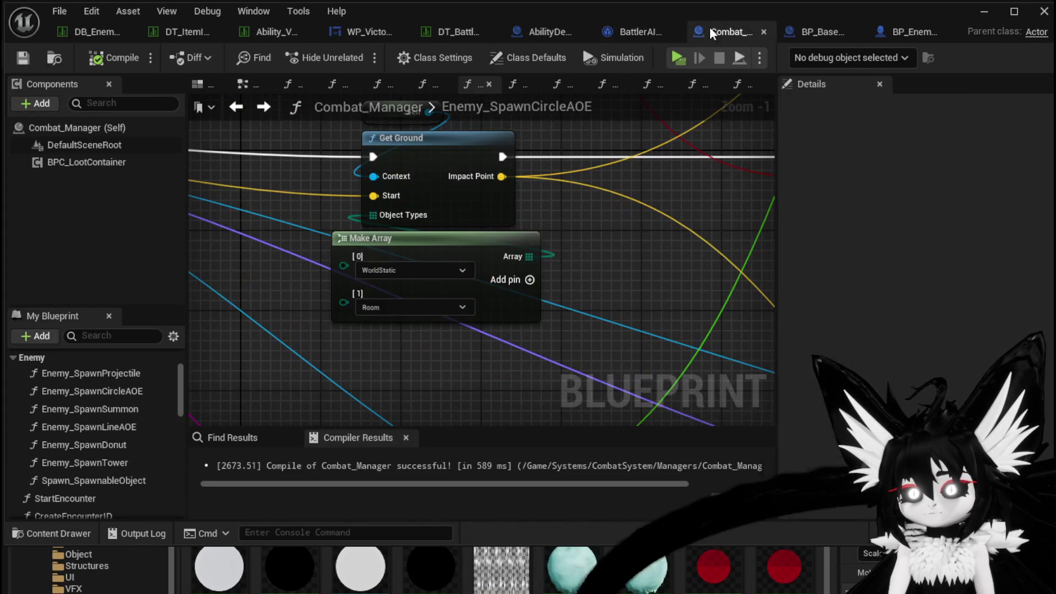
left_click_drag(638, 196, 655, 281)
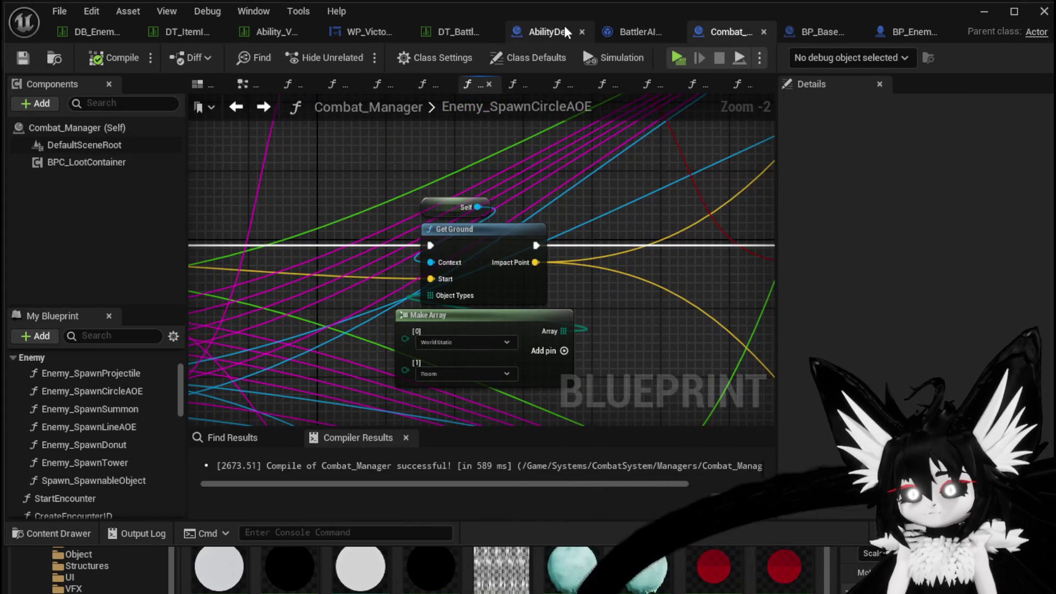
left_click(638, 33)
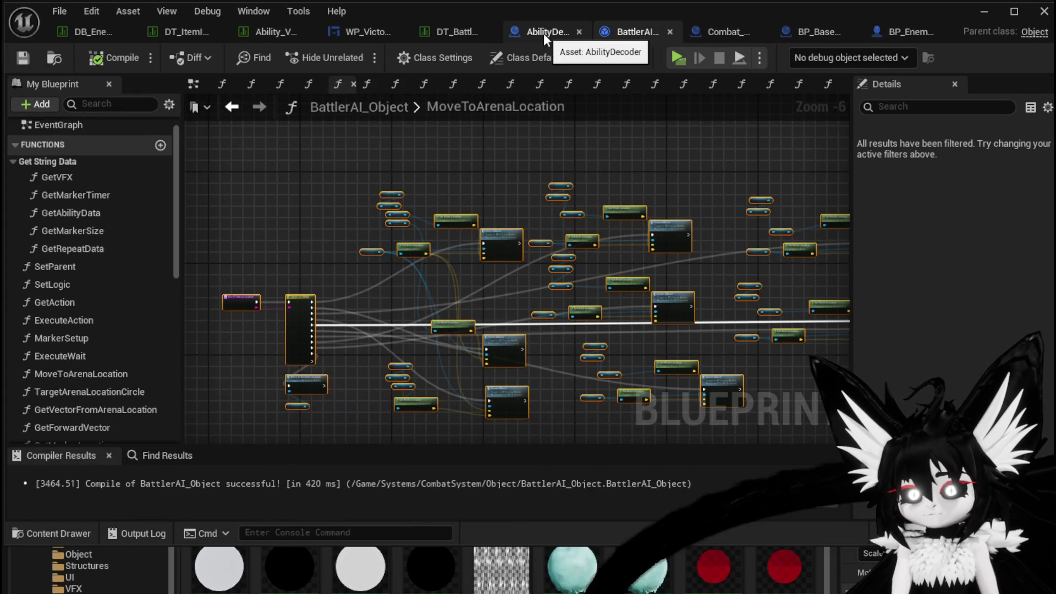
left_click(544, 33)
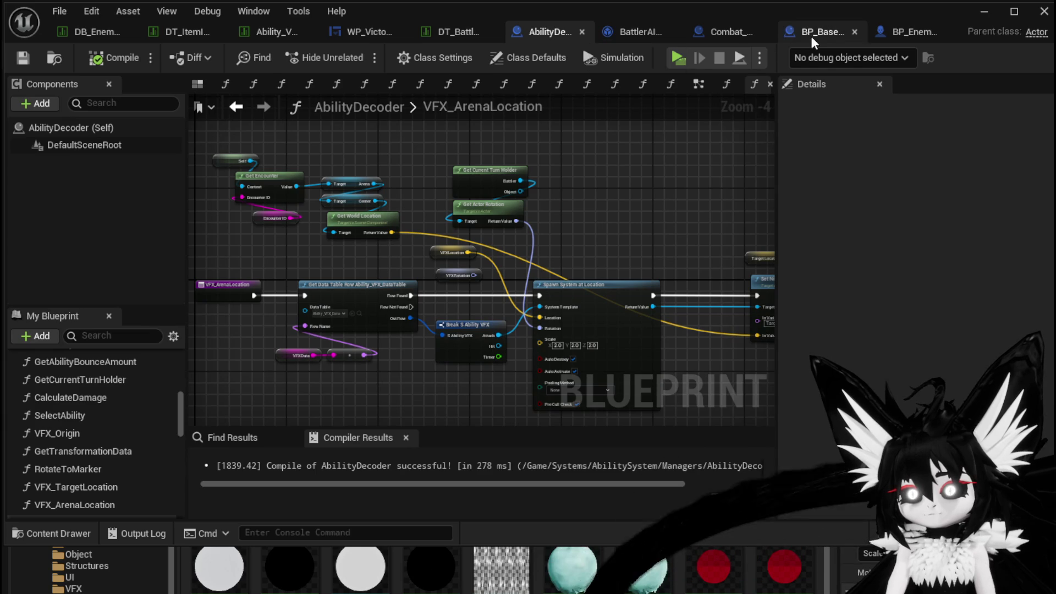
left_click(811, 33)
scroll(448, 314, "down", 2)
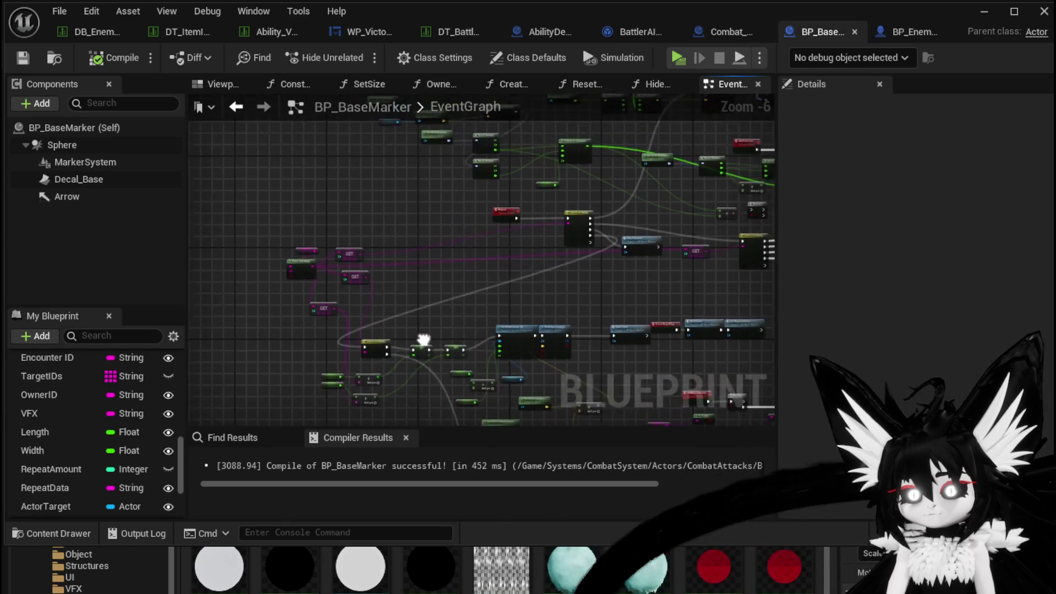
scroll(434, 254, "up", 3)
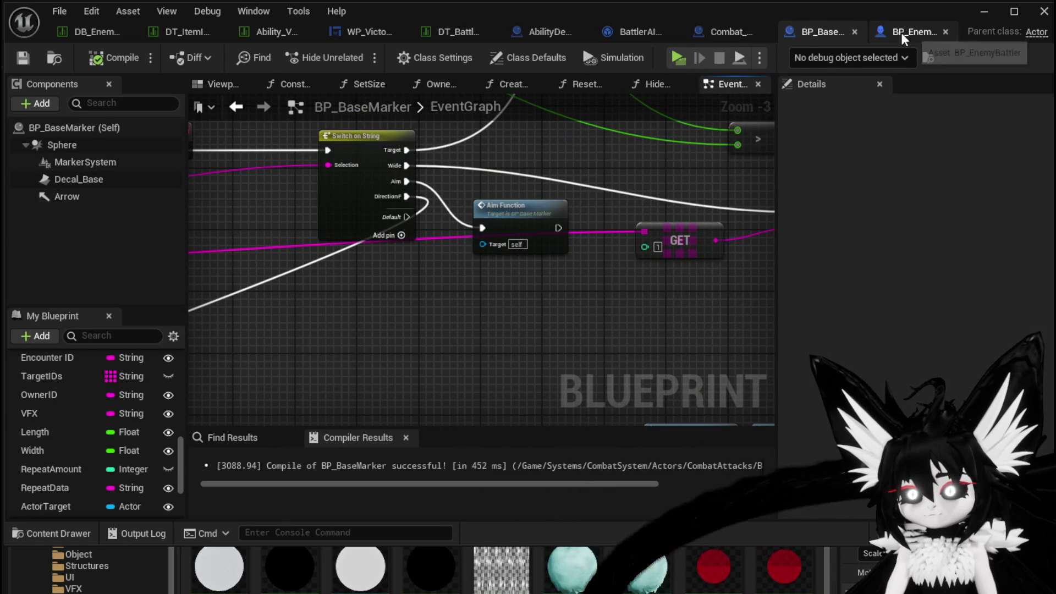
left_click_drag(901, 32, 984, 43)
mouse_move(879, 35)
left_mouse_down()
mouse_move(990, 42)
mouse_move(889, 34)
left_mouse_up()
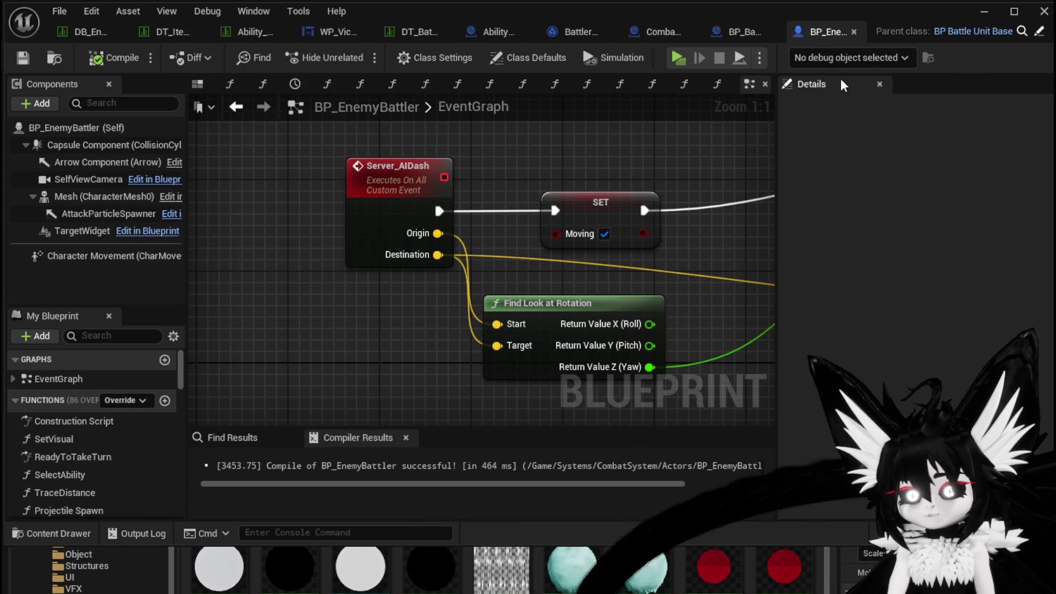
scroll(715, 226, "down", 4)
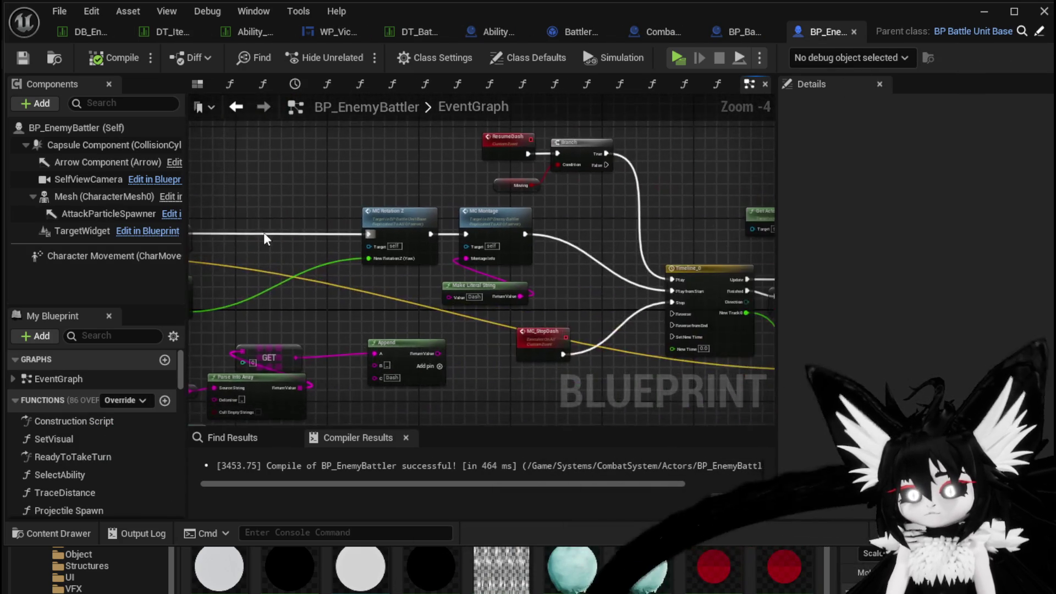
scroll(507, 270, "up", 2)
left_click_drag(599, 259, 630, 204)
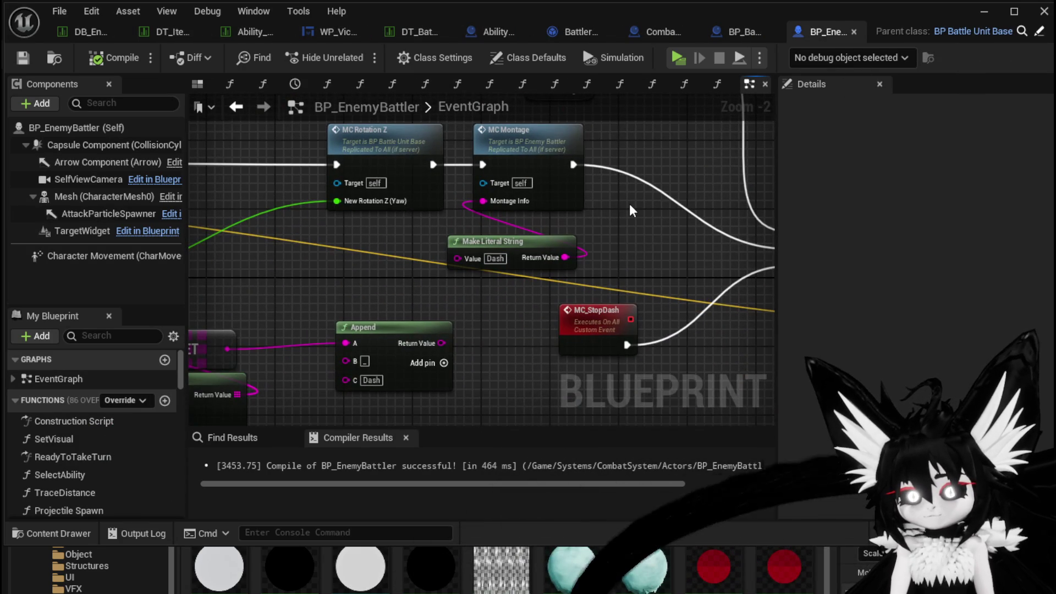
mouse_move(618, 203)
left_mouse_down()
mouse_move(698, 266)
mouse_move(698, 249)
left_mouse_up()
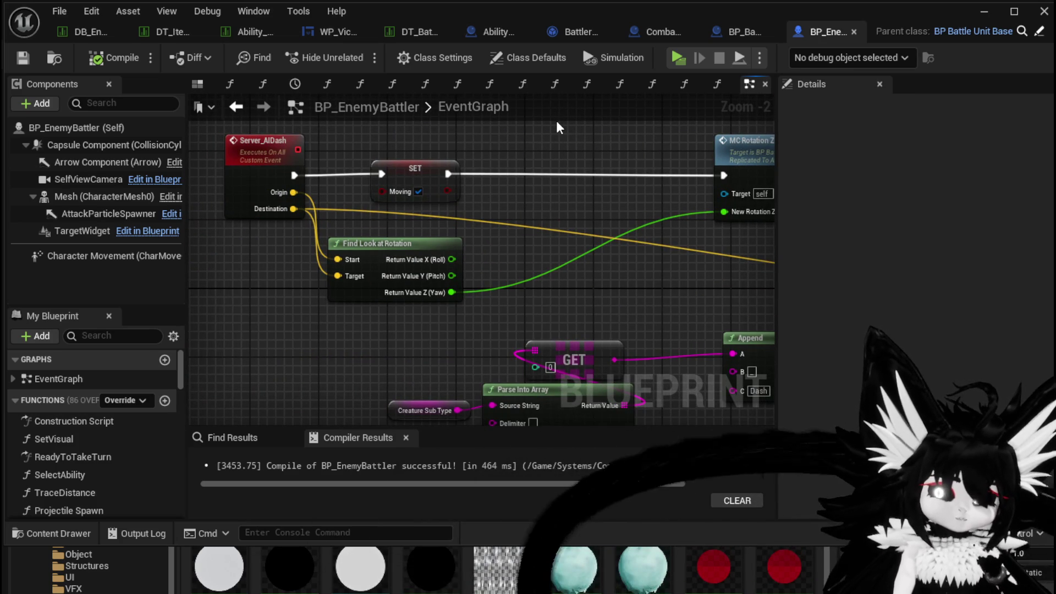
left_click_drag(555, 146, 399, 235)
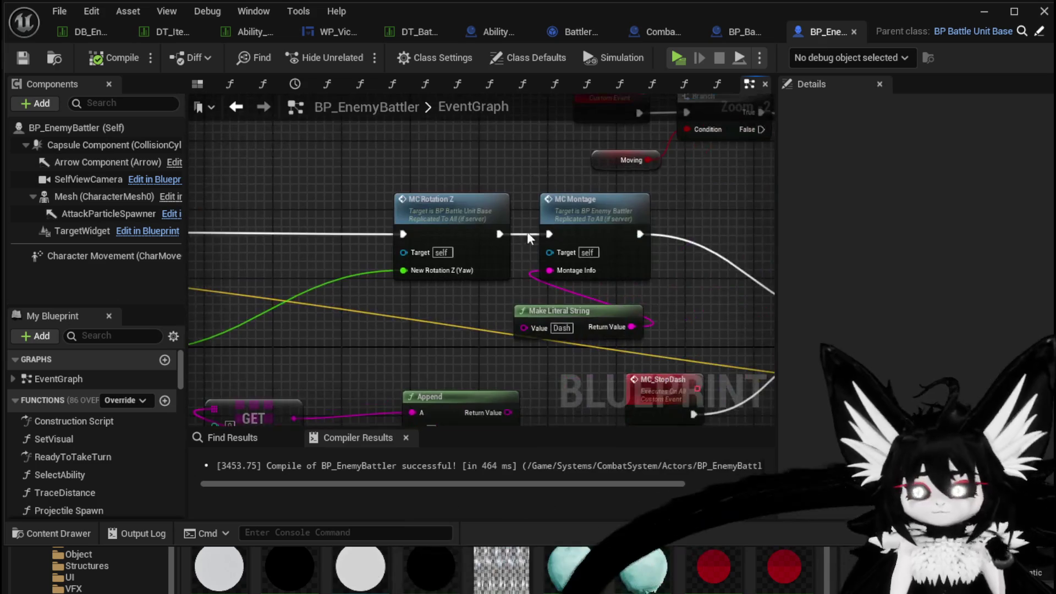
double_click(607, 200)
Step: Rename the AnimationChoser function's Data input to Index
left_click_drag(698, 251, 454, 240)
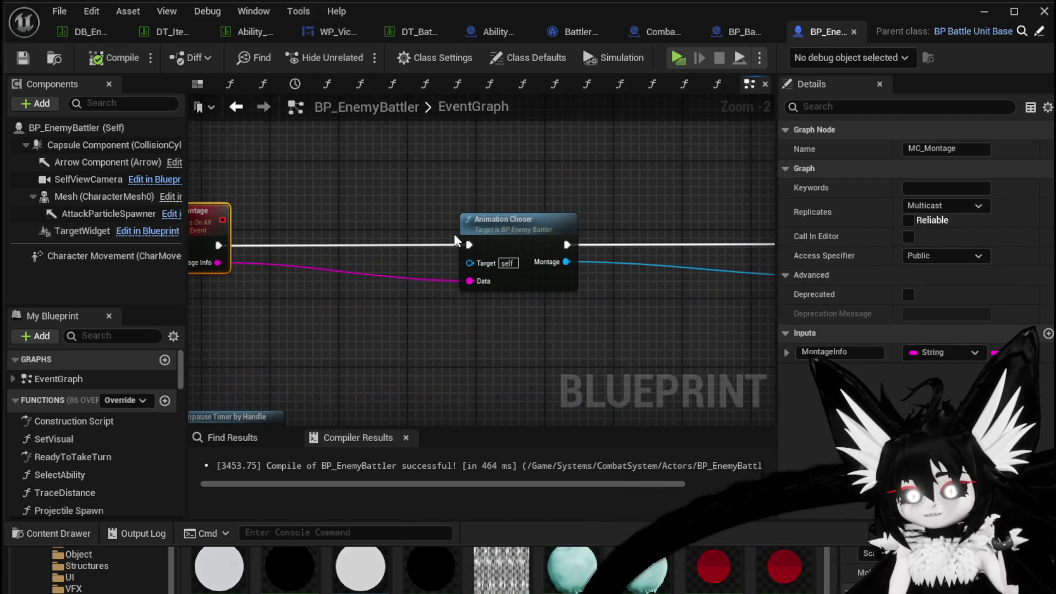
double_click(550, 228)
left_click(312, 322)
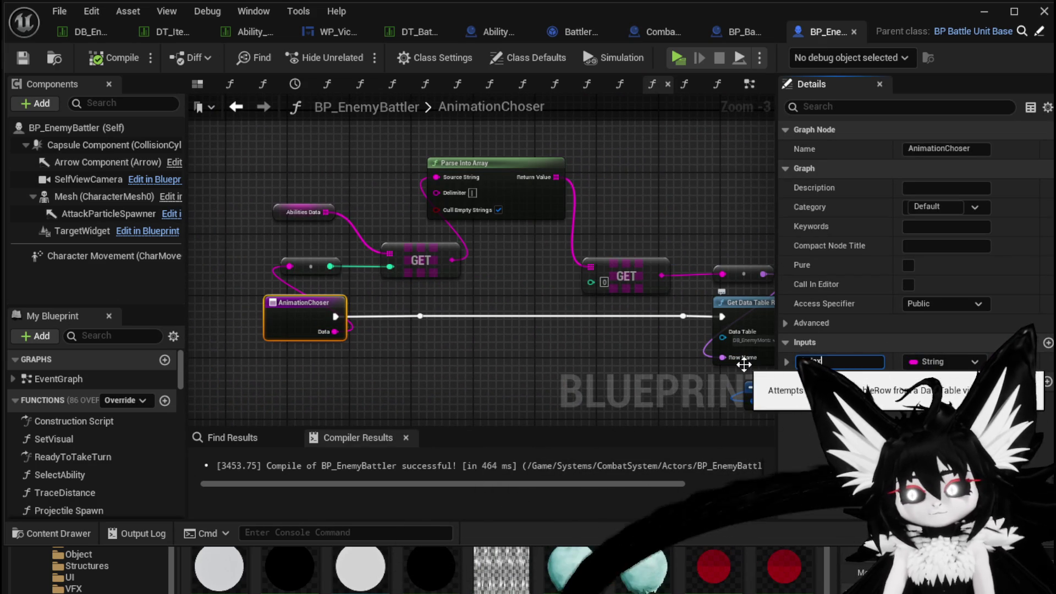
type("ex")
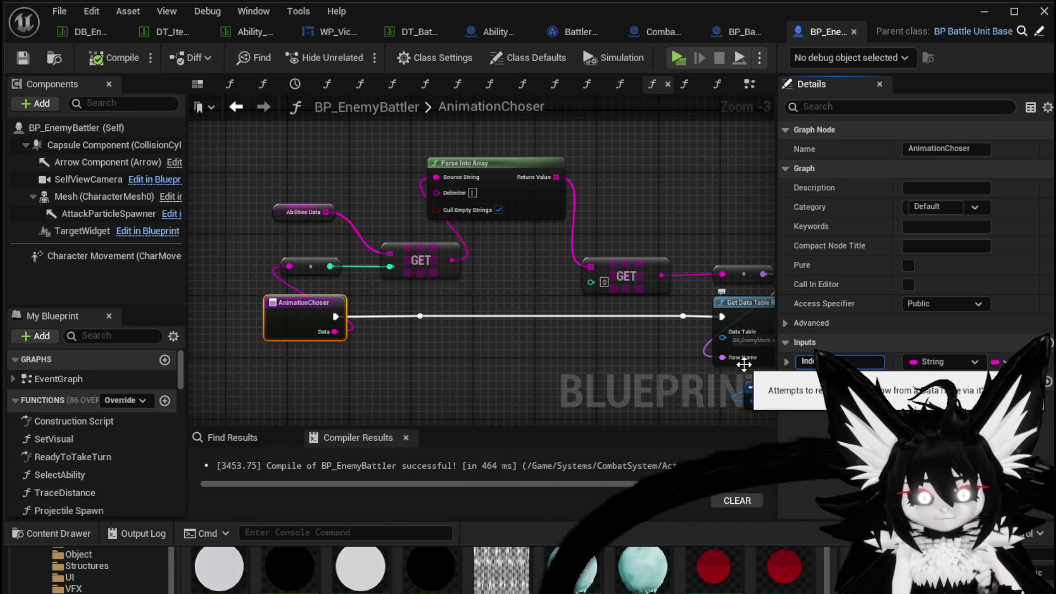
key("Return")
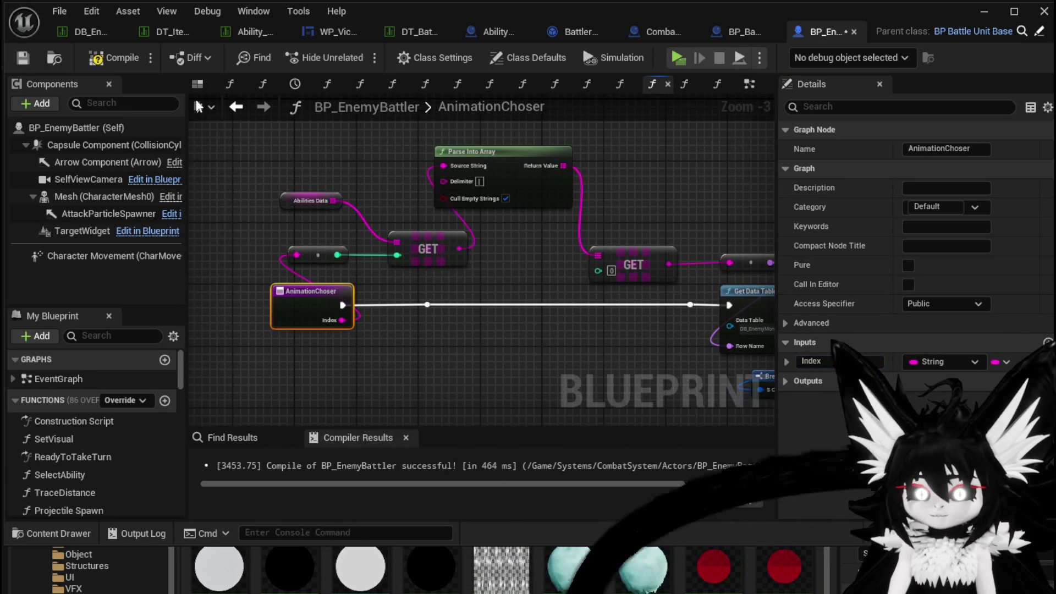
Step: Compile and save BP_EnemyBattler and return to the EventGraph
left_click(113, 57)
left_click(22, 59)
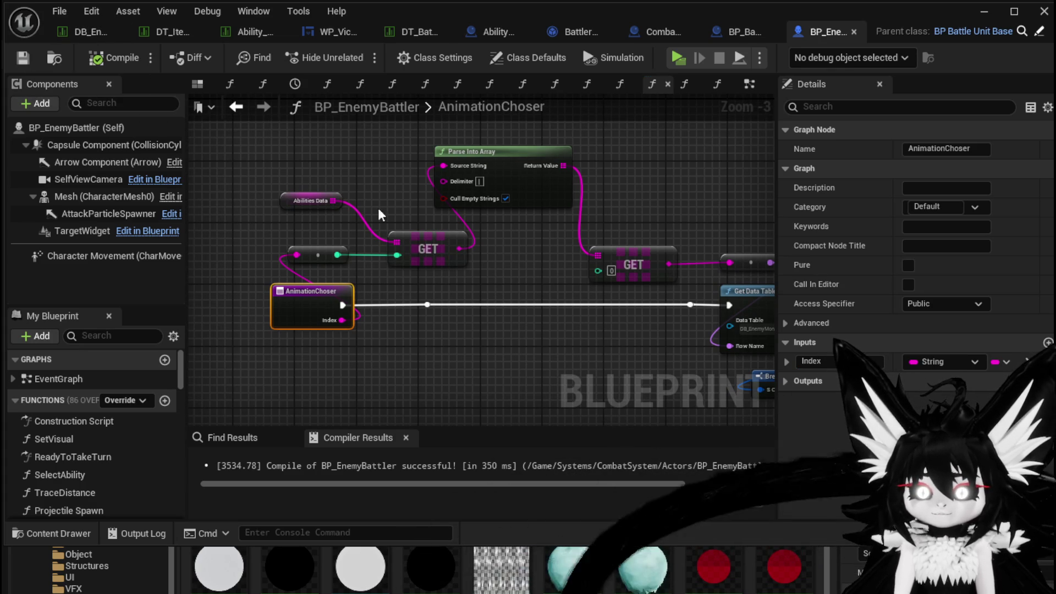
left_click_drag(403, 279, 436, 284)
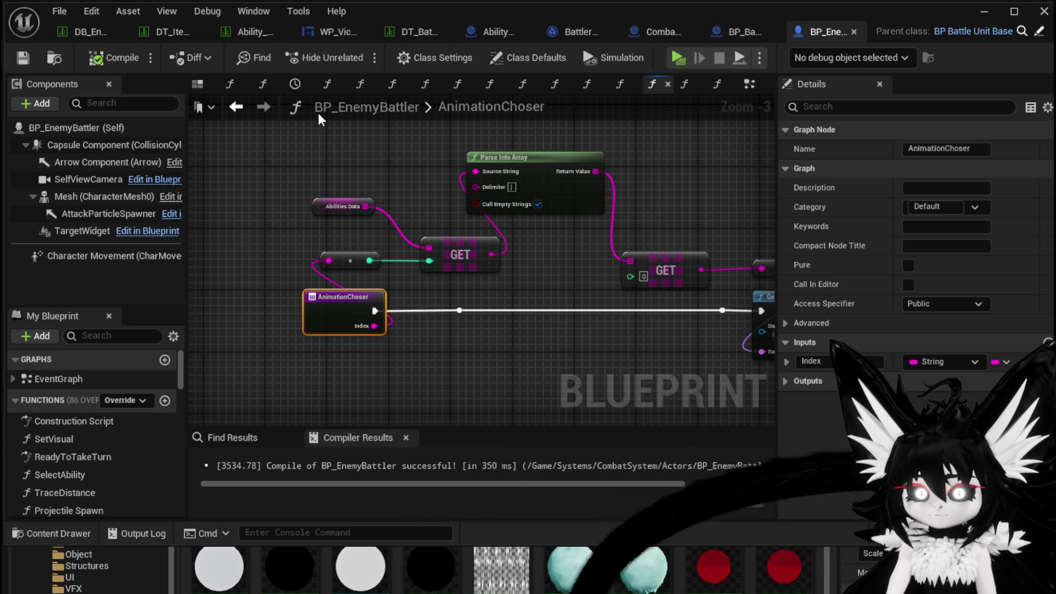
left_click(236, 106)
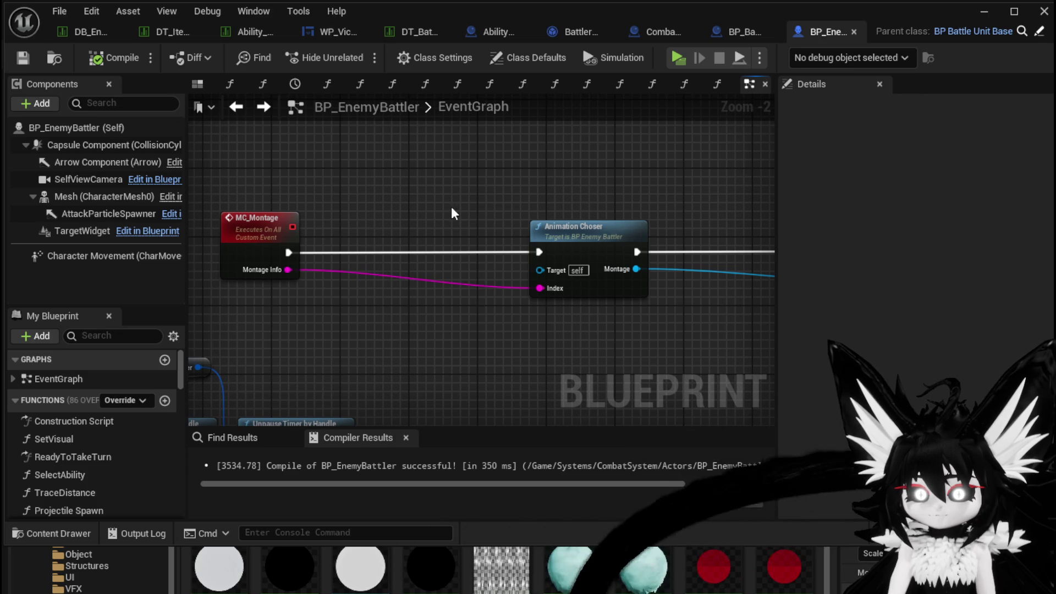
Step: Rename the MC_Montage event's Montage Info input to AbilityIndex
left_click_drag(504, 197, 599, 208)
left_click(345, 242)
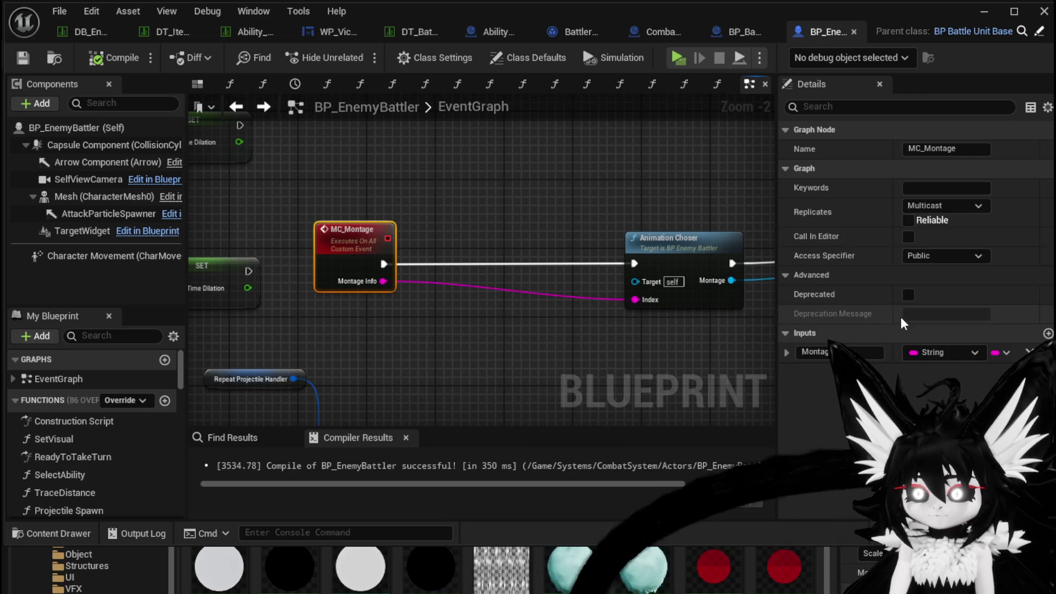
left_click(809, 352)
type("AbilityIn")
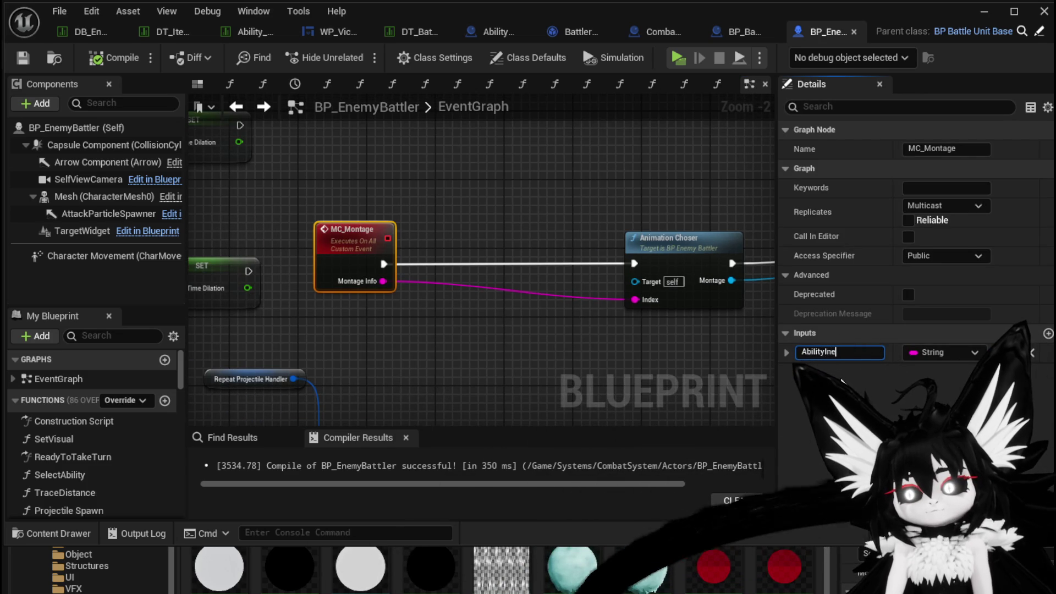
type("e")
key("Return")
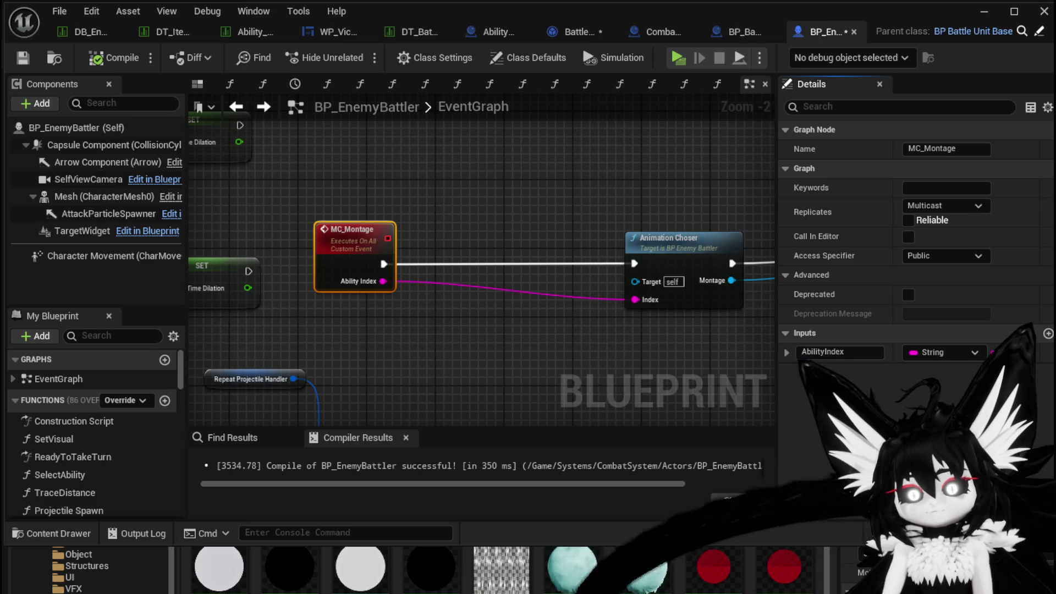
Step: Compile and save BP_EnemyBattler, then bring up the BattlerAI_Object blueprint
left_click(23, 58)
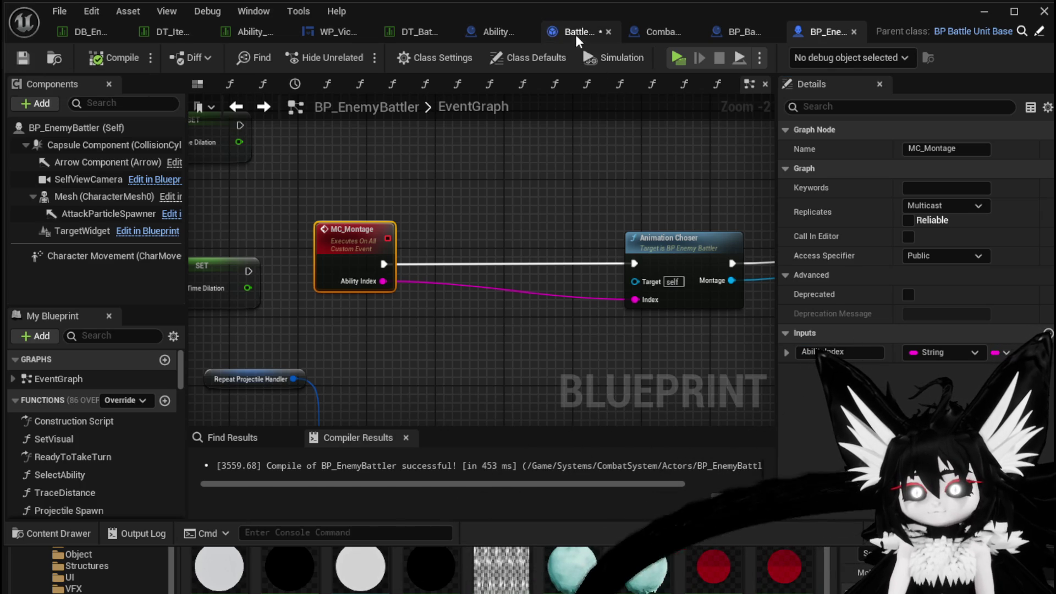
left_click(578, 31)
scroll(411, 284, "up", 2)
Step: Save BattlerAI_Object and review the MC_Montage to Animation Choser chain in BP_EnemyBattler
scroll(373, 270, "down", 4)
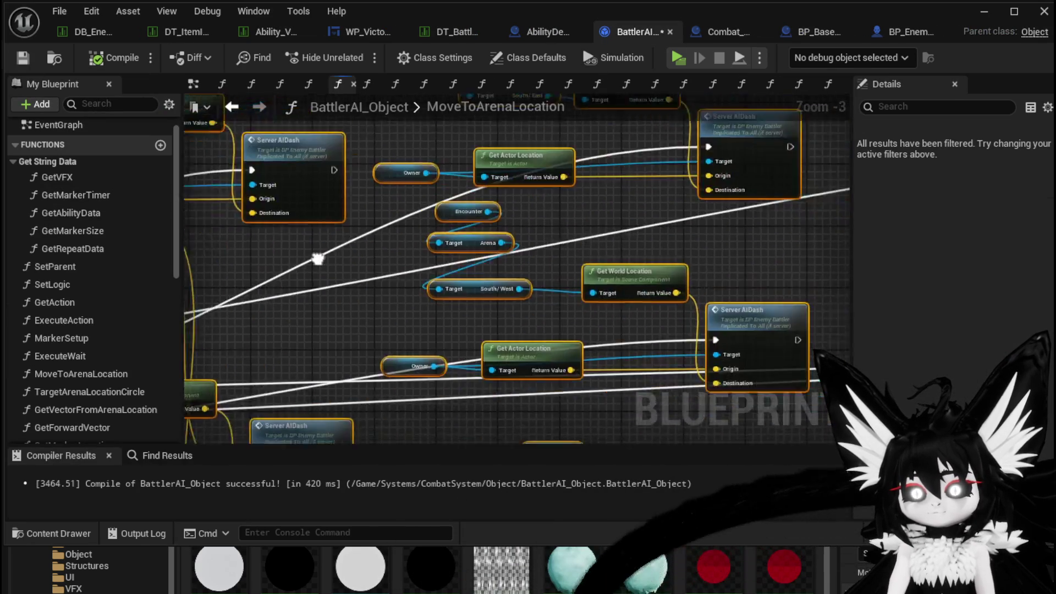
left_click(24, 57)
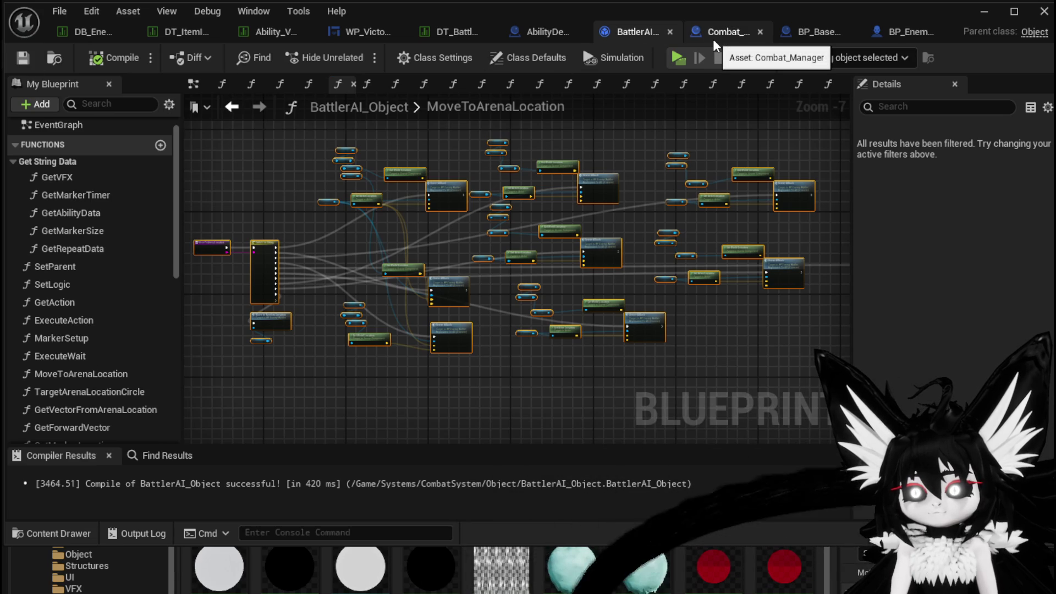
left_click(912, 33)
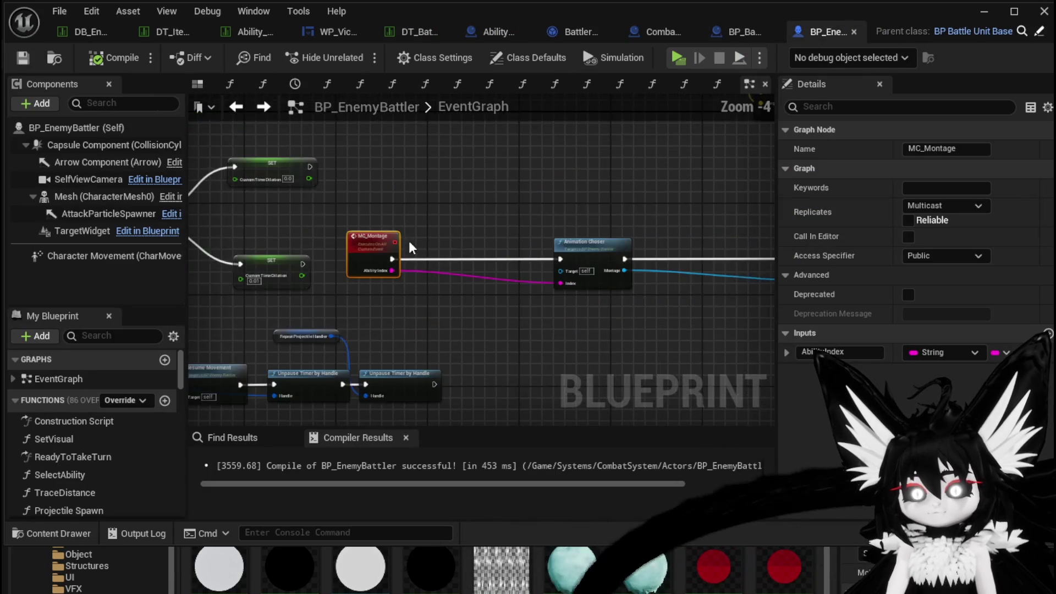
scroll(411, 253, "down", 4)
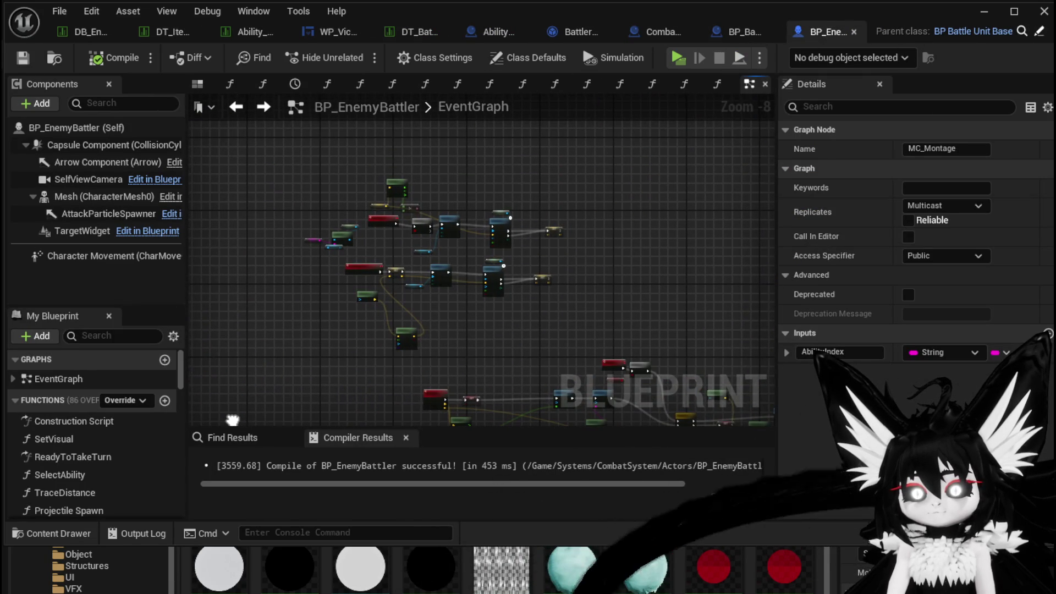
scroll(666, 196, "down", 4)
scroll(401, 268, "up", 11)
mouse_move(620, 243)
left_mouse_down()
mouse_move(621, 350)
mouse_move(495, 352)
mouse_move(481, 293)
mouse_move(436, 277)
left_mouse_up()
scroll(620, 350, "down", 4)
scroll(418, 216, "up", 4)
mouse_move(577, 250)
left_mouse_down()
mouse_move(664, 265)
mouse_move(322, 313)
mouse_move(440, 308)
mouse_move(767, 254)
mouse_move(723, 300)
mouse_move(747, 296)
left_mouse_up()
scroll(610, 259, "down", 3)
mouse_move(554, 138)
left_mouse_down()
mouse_move(557, 273)
mouse_move(490, 270)
mouse_move(398, 297)
mouse_move(430, 237)
left_mouse_up()
scroll(430, 238, "down", 2)
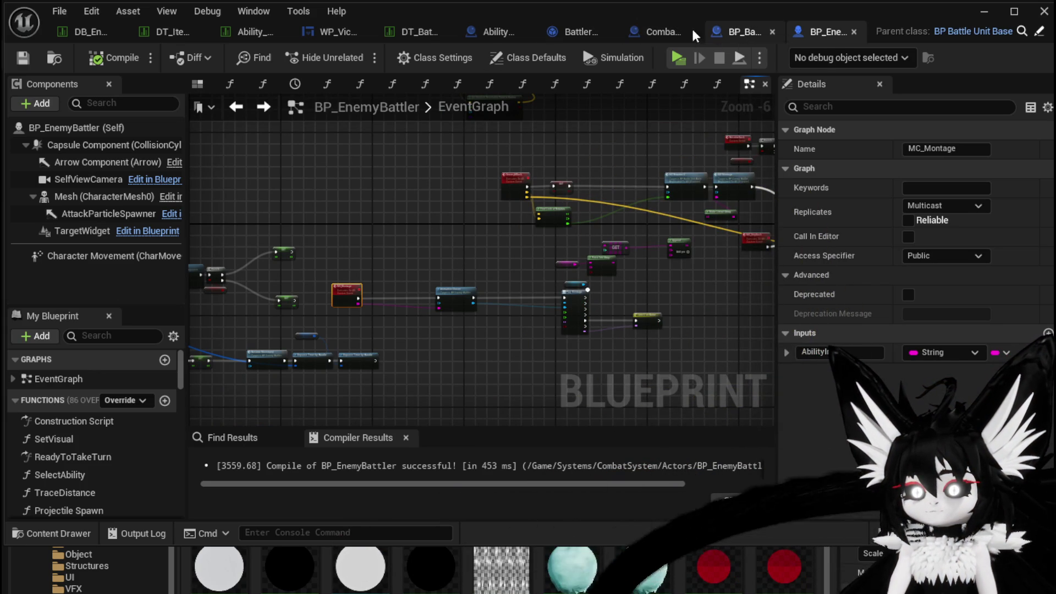
Step: From BattlerAI_Object, jump to the Server_AIDash event definition and view the nodes after it
left_click(652, 30)
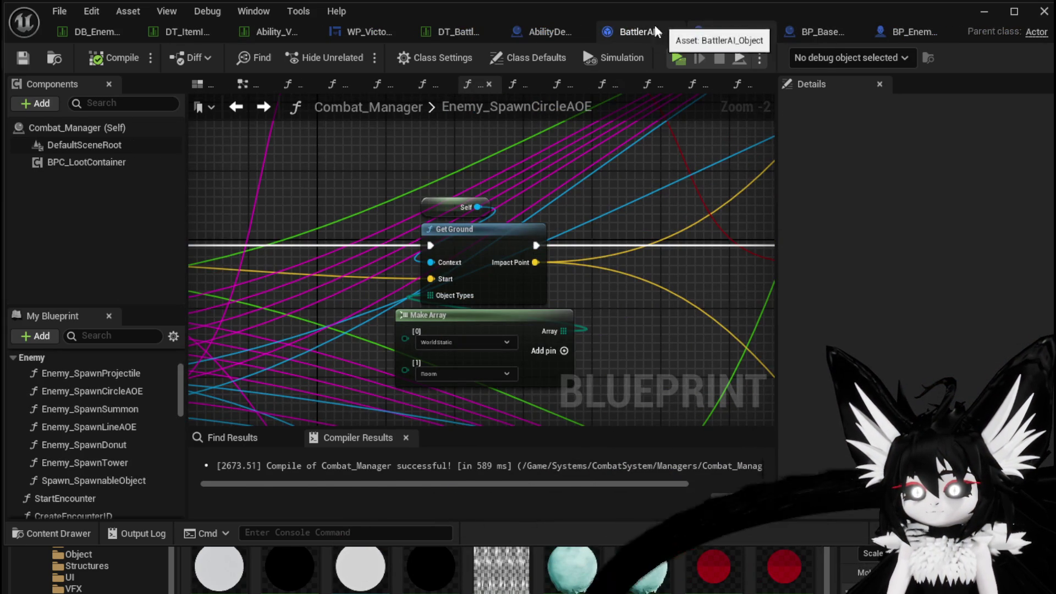
left_click(659, 27)
scroll(465, 173, "up", 3)
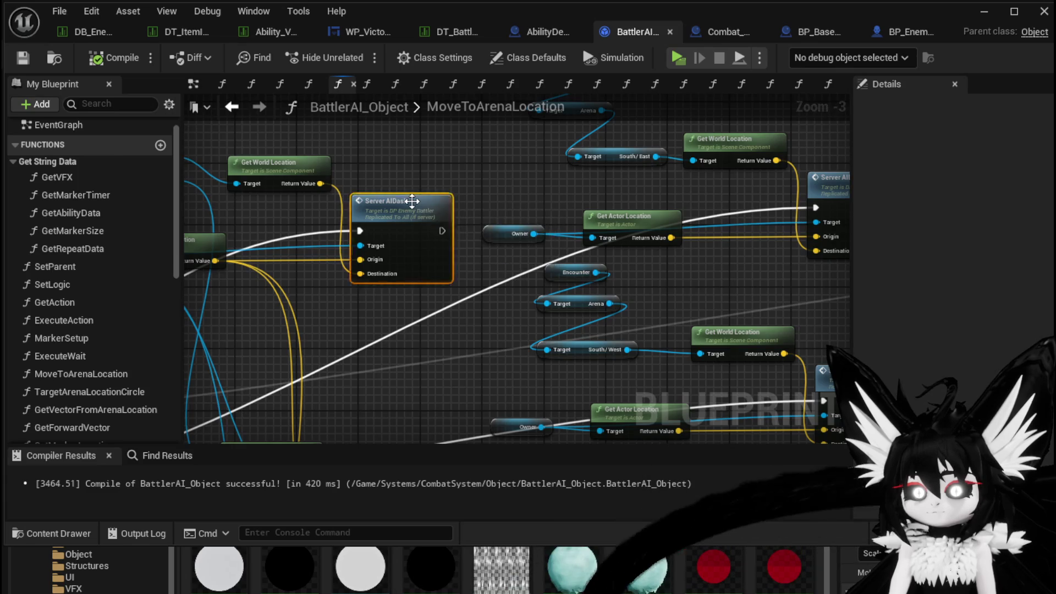
double_click(411, 202)
scroll(440, 234, "down", 4)
mouse_move(512, 226)
left_mouse_down()
mouse_move(475, 209)
mouse_move(358, 209)
left_mouse_up()
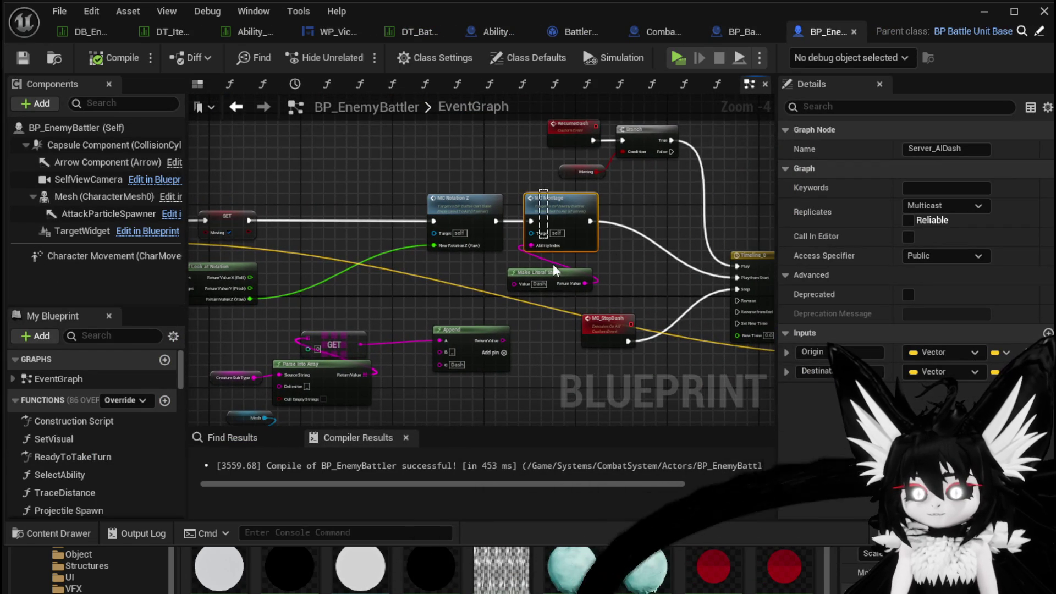
Step: Move the Make Literal String node left, below MC Rotation Z
left_click(551, 299)
scroll(552, 300, "up", 3)
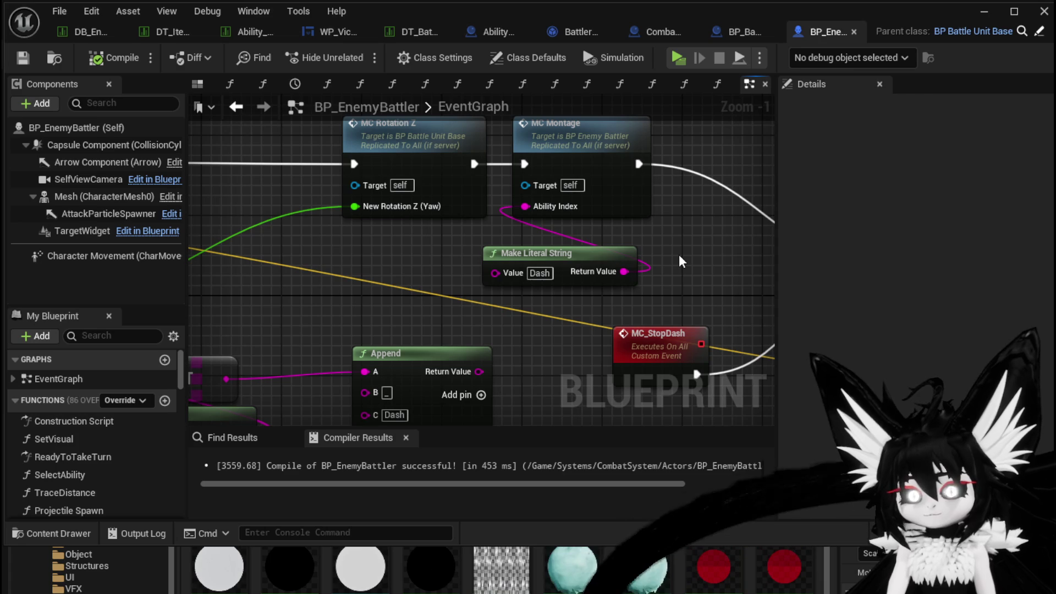
left_click_drag(541, 257, 359, 275)
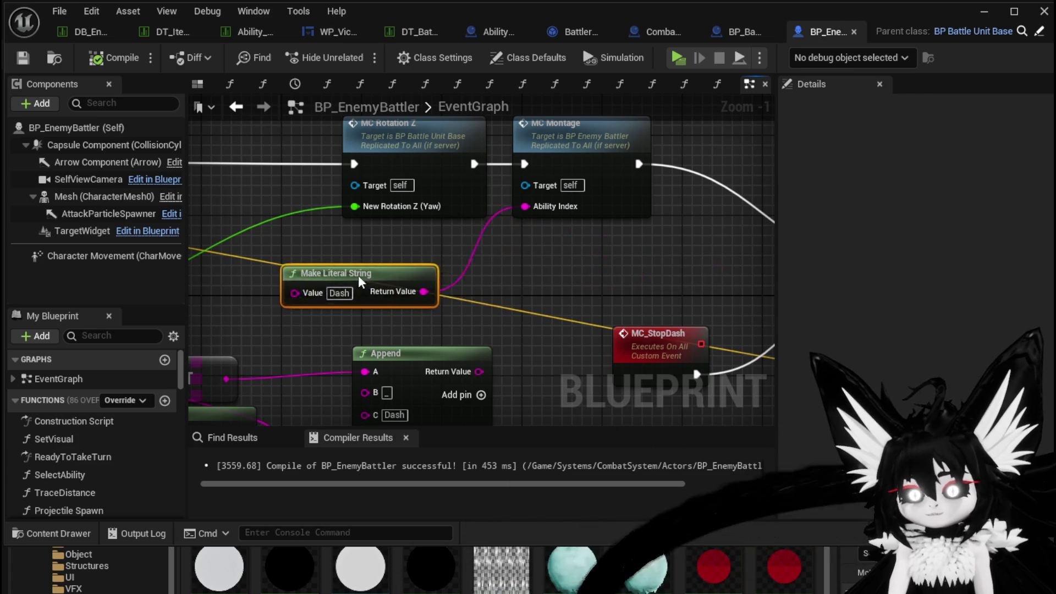
mouse_move(236, 259)
left_mouse_down()
mouse_move(686, 251)
mouse_move(389, 286)
left_mouse_up()
scroll(550, 261, "down", 1)
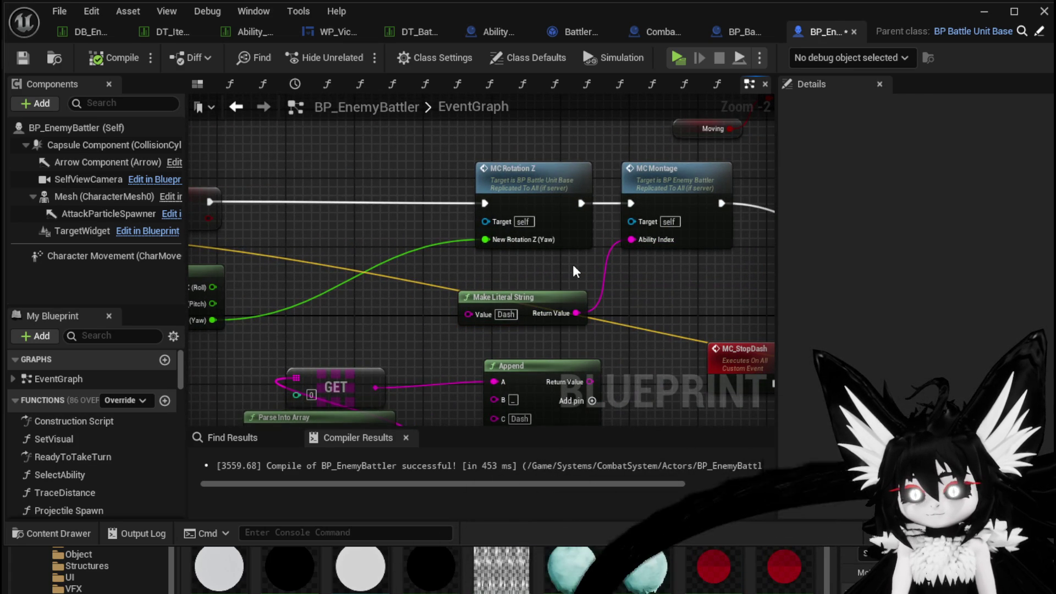
Step: Add an Ability Index parameter to Server_AIDash from MC Montage's pin and save
mouse_move(631, 239)
left_mouse_down()
mouse_move(248, 209)
mouse_move(305, 211)
left_mouse_up()
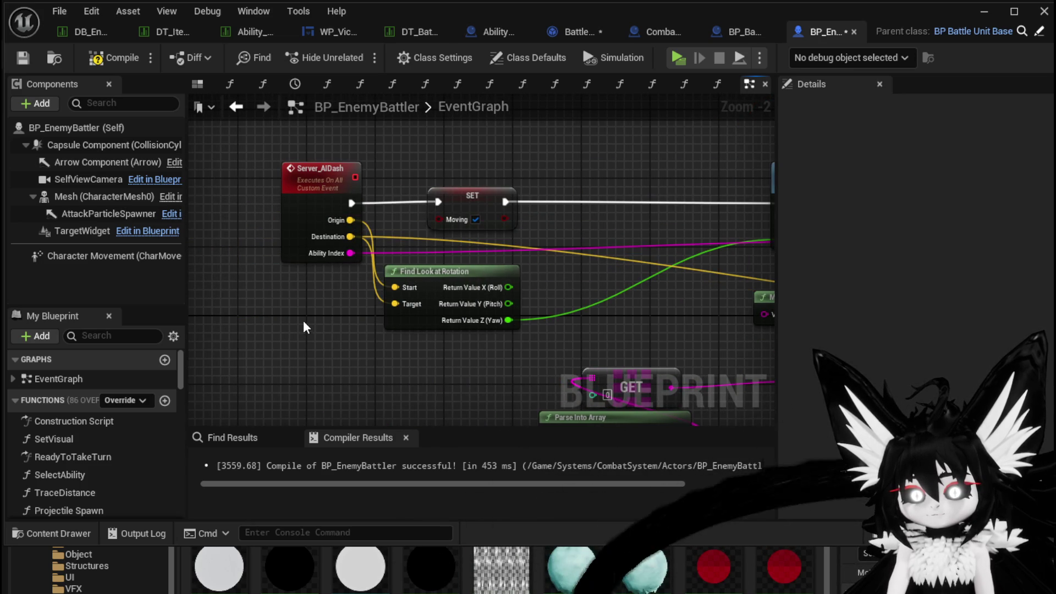
key("ctrl+s")
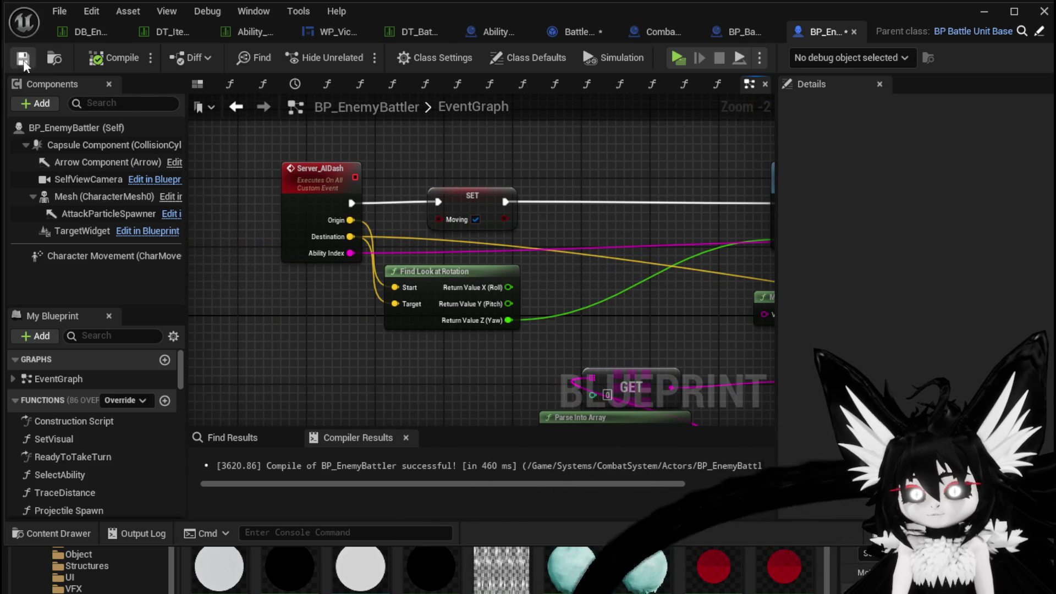
left_click(572, 31)
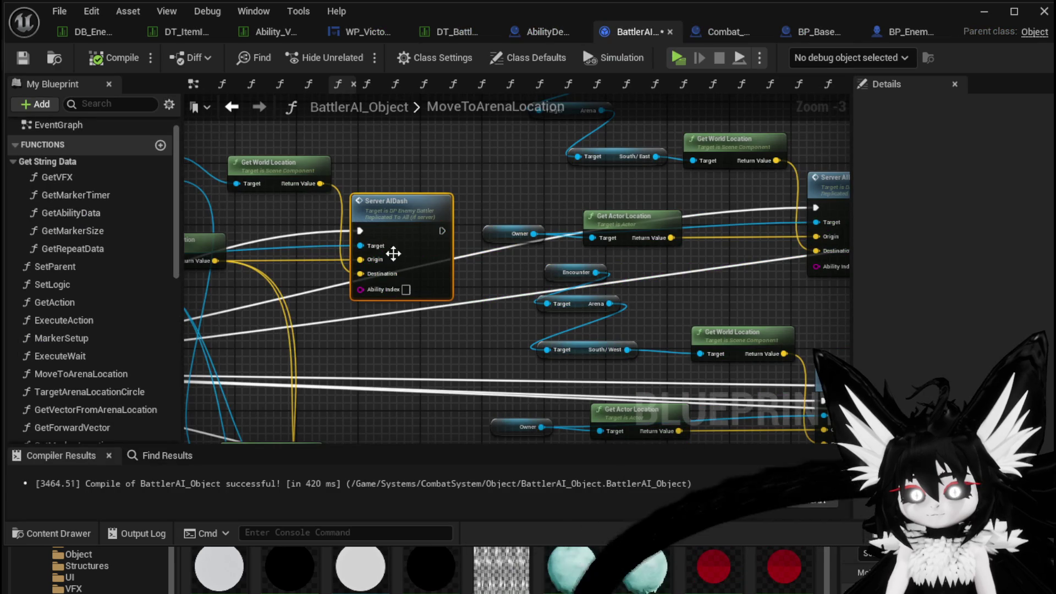
Step: Reposition the Server AIDash call within the MoveToArenaLocation graph
mouse_move(375, 295)
left_mouse_down()
mouse_move(383, 172)
mouse_move(678, 199)
left_mouse_up()
mouse_move(418, 247)
left_mouse_down()
mouse_move(549, 307)
mouse_move(585, 342)
mouse_move(421, 388)
mouse_move(636, 300)
mouse_move(677, 301)
left_mouse_up()
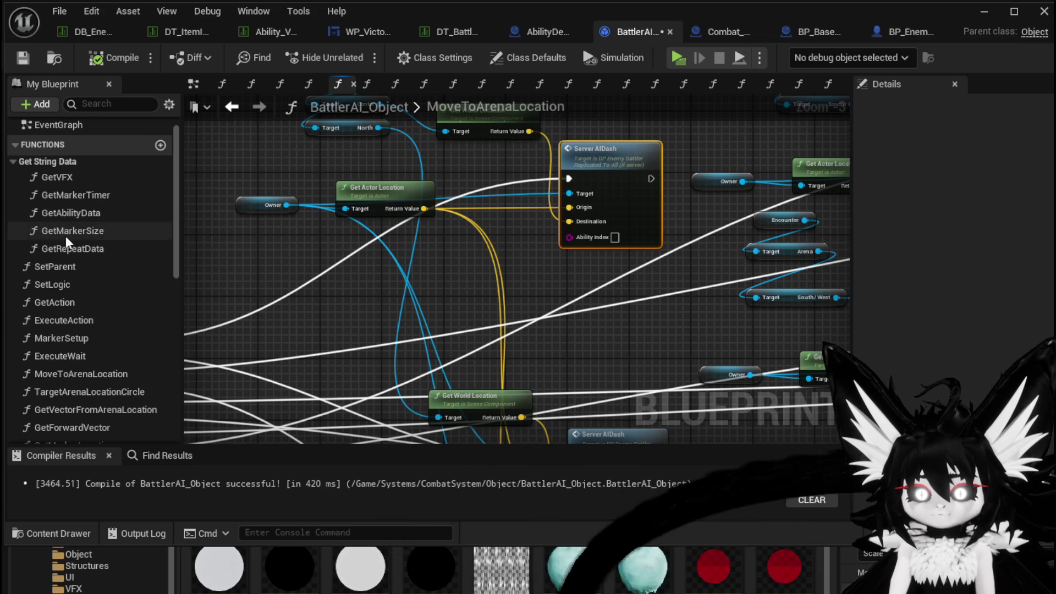
scroll(144, 344, "down", 2)
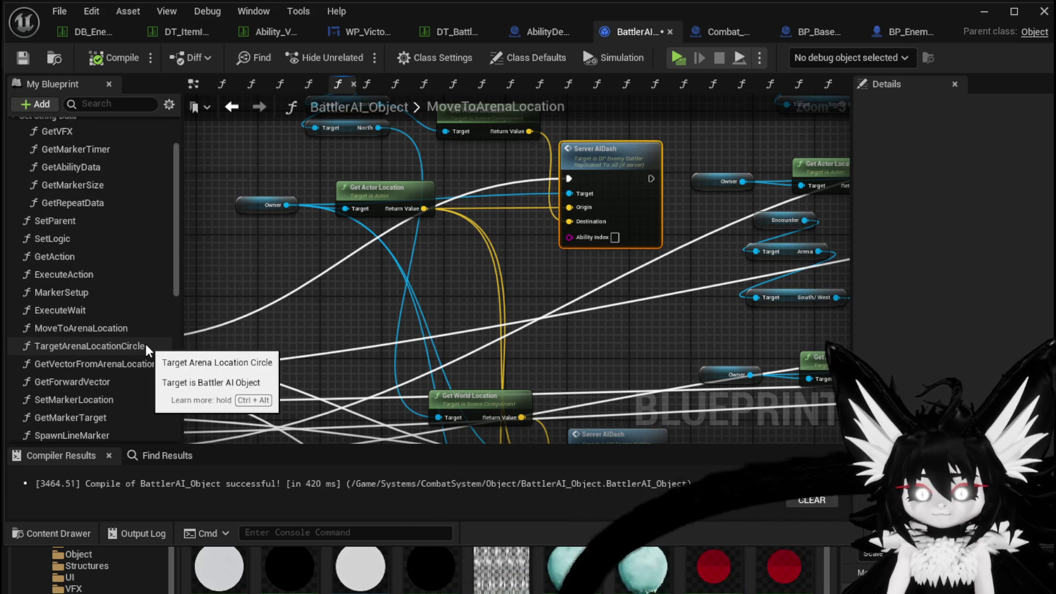
scroll(145, 344, "down", 2)
scroll(146, 347, "down", 1)
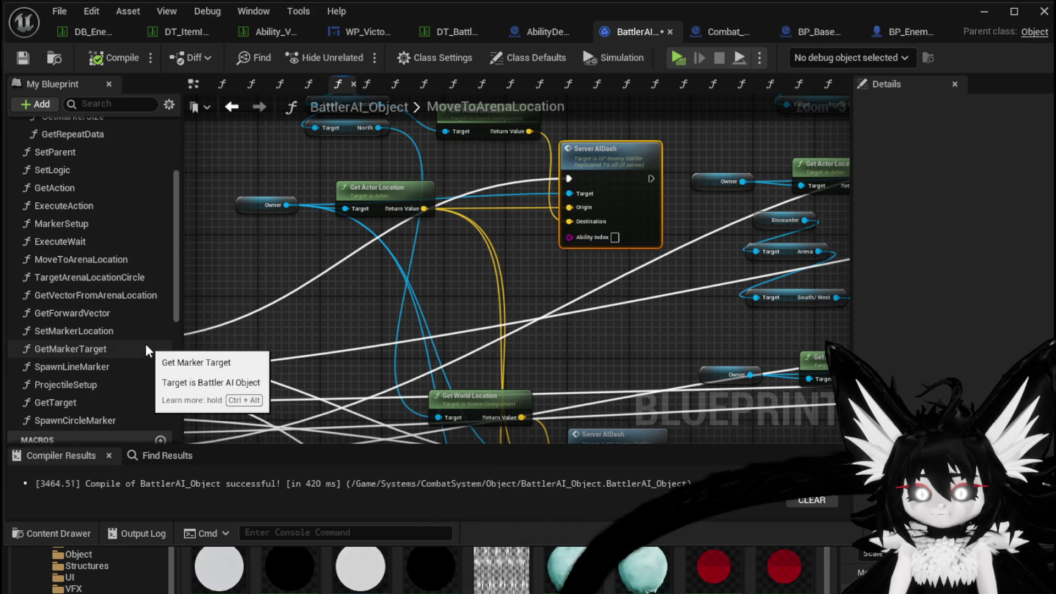
scroll(146, 344, "up", 2)
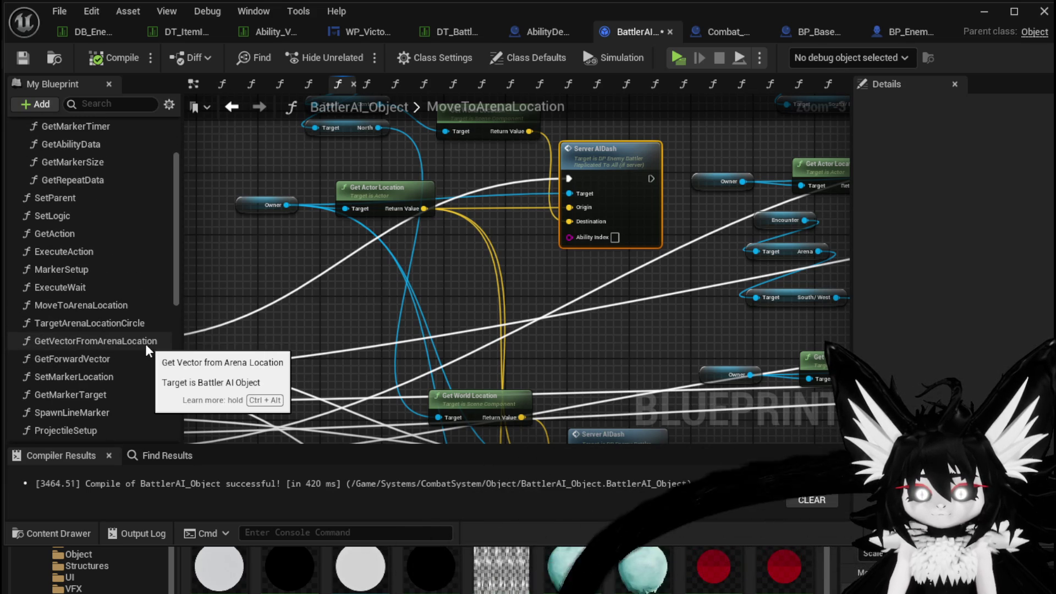
scroll(145, 344, "up", 1)
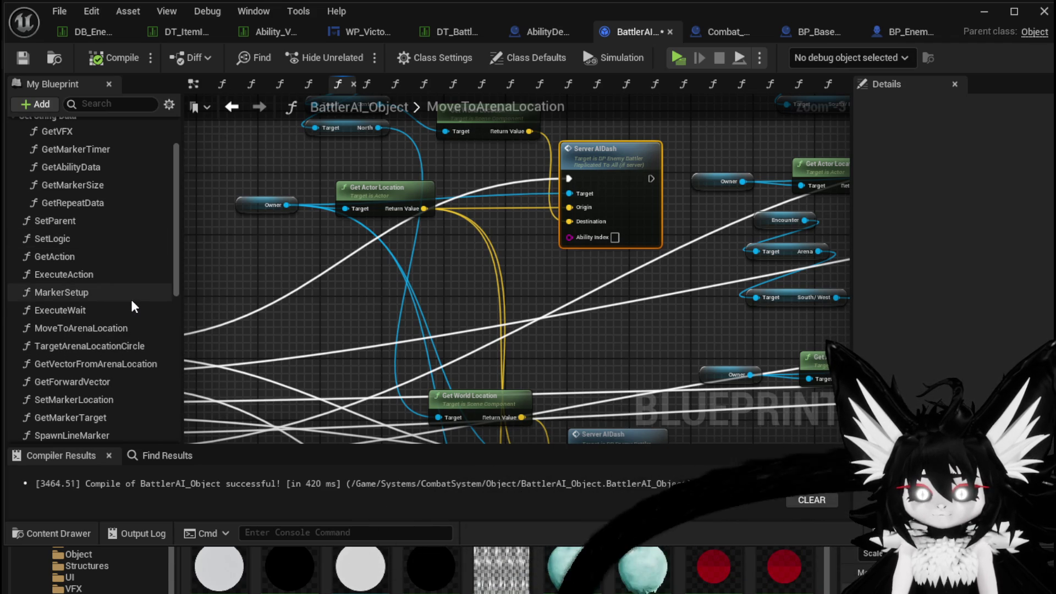
Step: Add a Get Ability Data call to MoveToArenaLocation and open its function graph
mouse_move(100, 168)
left_mouse_down()
mouse_move(312, 230)
mouse_move(440, 246)
left_mouse_up()
scroll(378, 285, "up", 4)
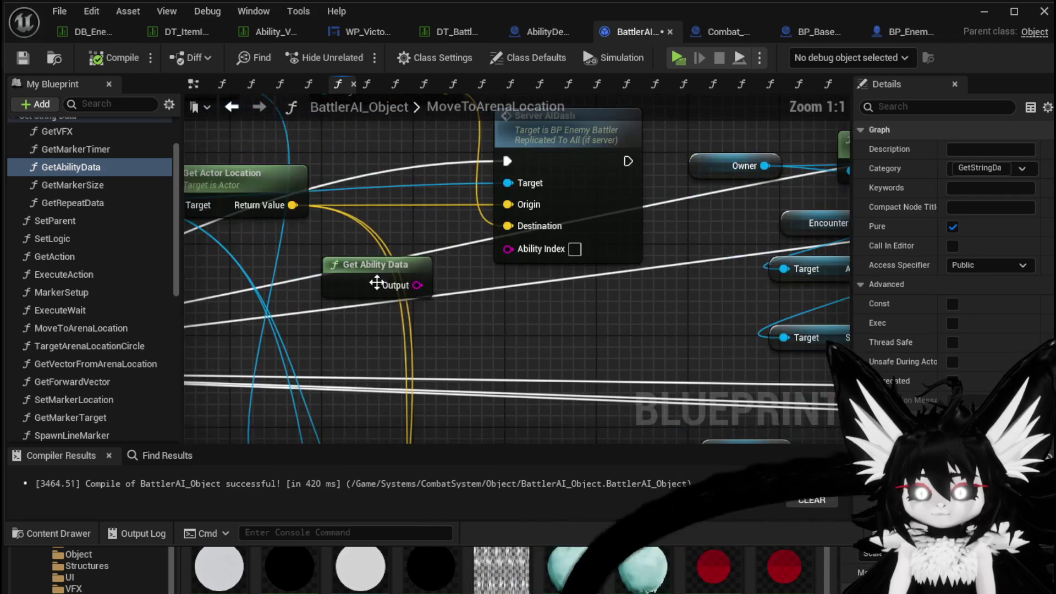
double_click(378, 285)
scroll(424, 215, "up", 3)
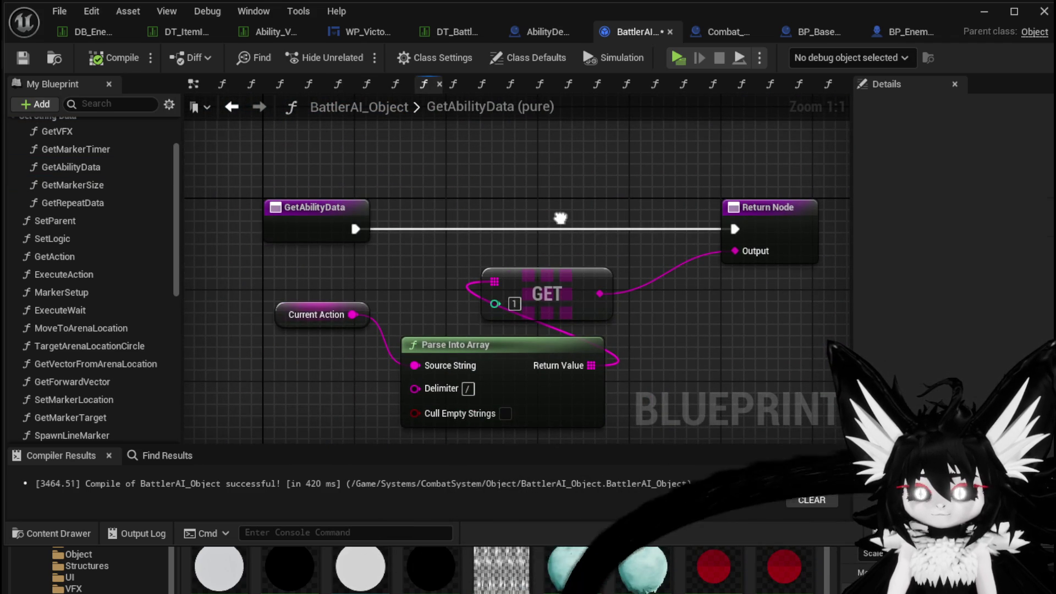
Step: Save BattlerAI_Object and look over its SetLogic function graph
left_click(35, 66)
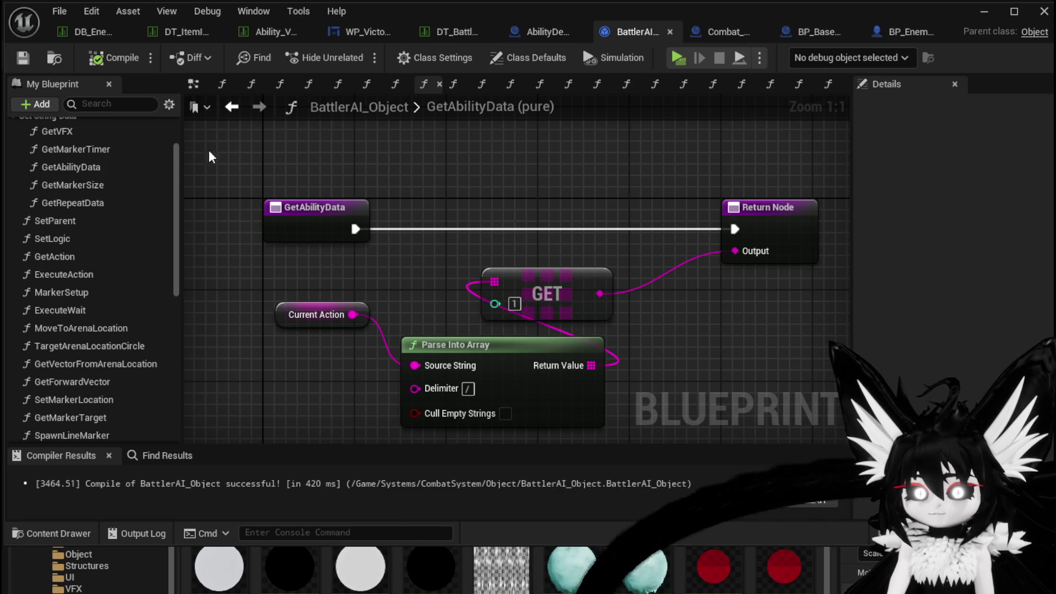
double_click(74, 237)
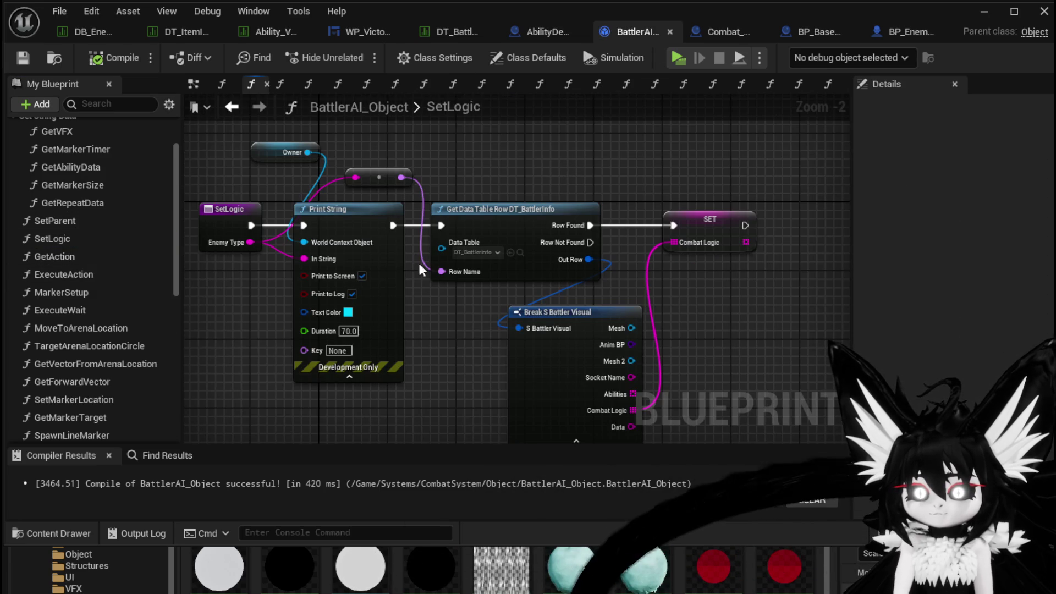
left_click_drag(681, 195, 700, 181)
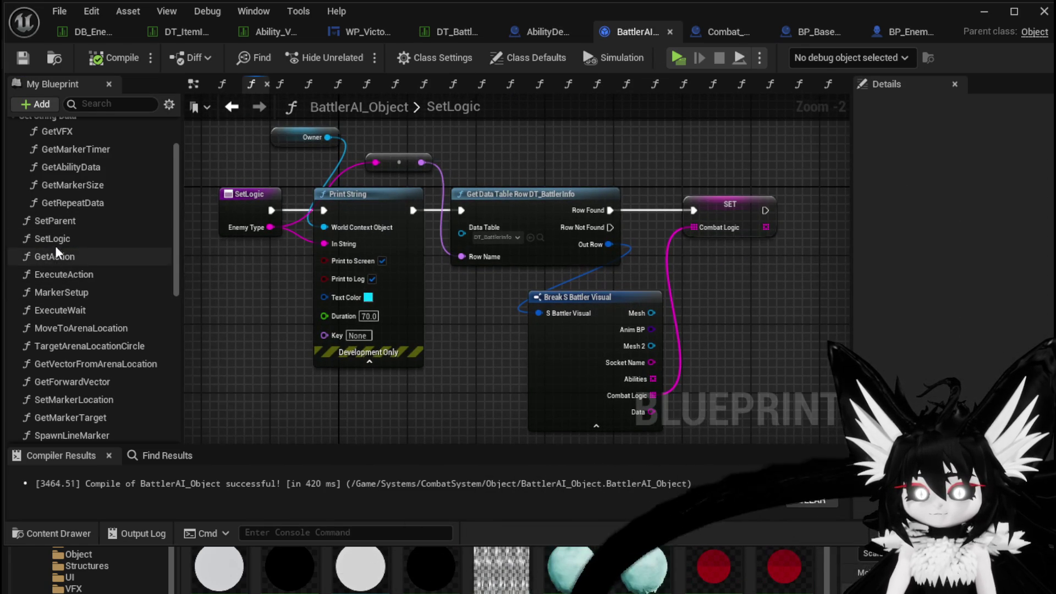
Step: Review the GetAction graph, bringing the Parse Into Array and GET nodes into view
double_click(83, 259)
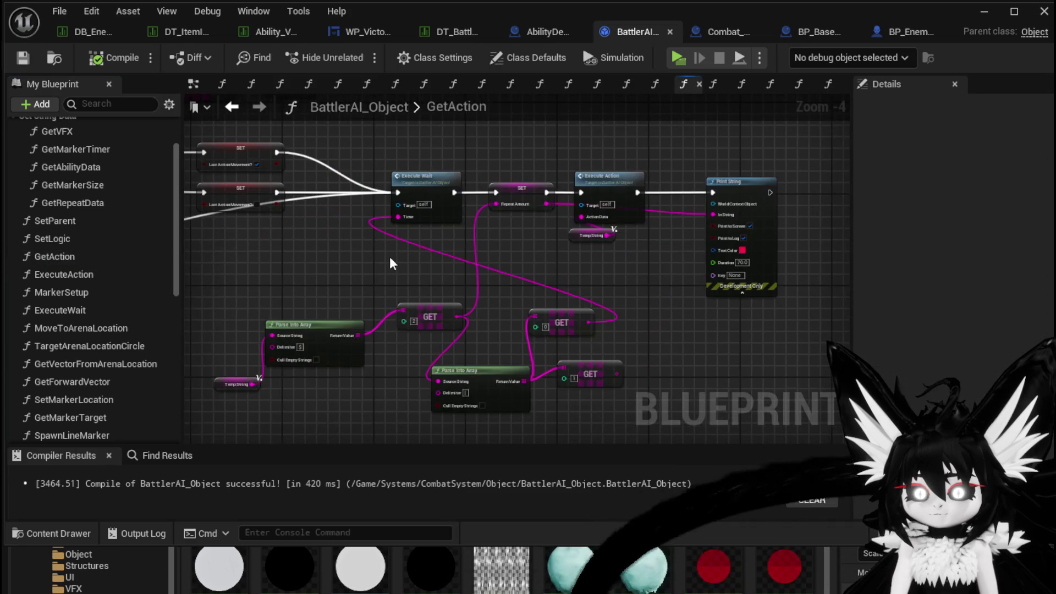
scroll(385, 260, "up", 2)
mouse_move(385, 260)
left_mouse_down()
mouse_move(353, 160)
mouse_move(511, 171)
mouse_move(693, 340)
left_mouse_up()
scroll(510, 170, "down", 1)
scroll(694, 340, "down", 2)
scroll(612, 331, "down", 1)
scroll(570, 285, "up", 1)
left_click_drag(570, 285, 377, 253)
scroll(443, 245, "up", 4)
left_click_drag(479, 282, 459, 199)
Step: Move the Temp String node up and survey GetAction's Execute Wait and SET nodes
left_click_drag(258, 358, 264, 208)
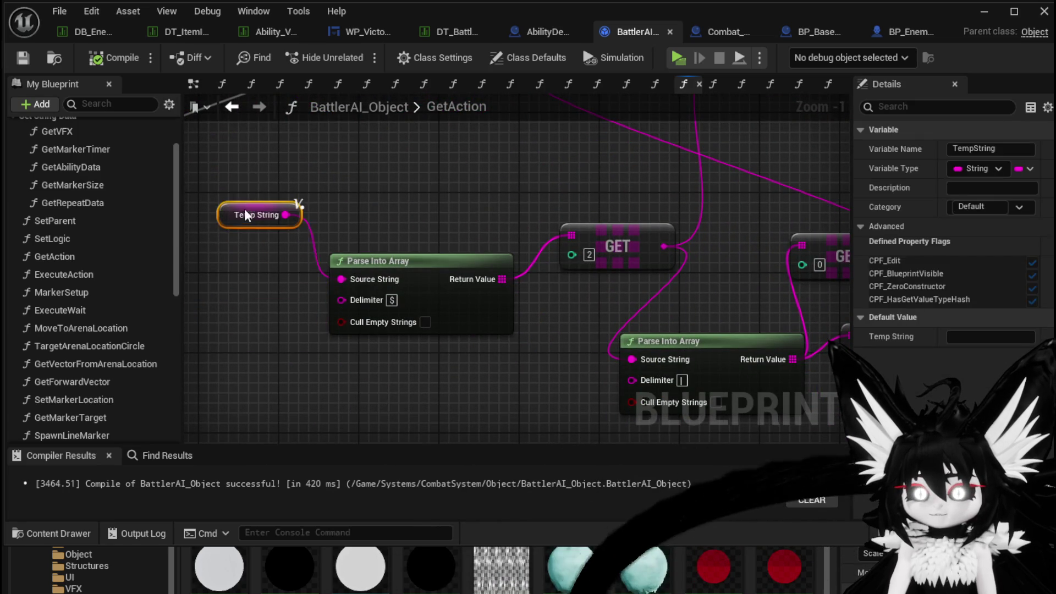
scroll(490, 195, "down", 2)
mouse_move(489, 194)
left_mouse_down()
mouse_move(365, 336)
mouse_move(377, 277)
mouse_move(173, 311)
mouse_move(330, 265)
mouse_move(414, 271)
mouse_move(533, 313)
mouse_move(738, 303)
left_mouse_up()
scroll(415, 271, "down", 1)
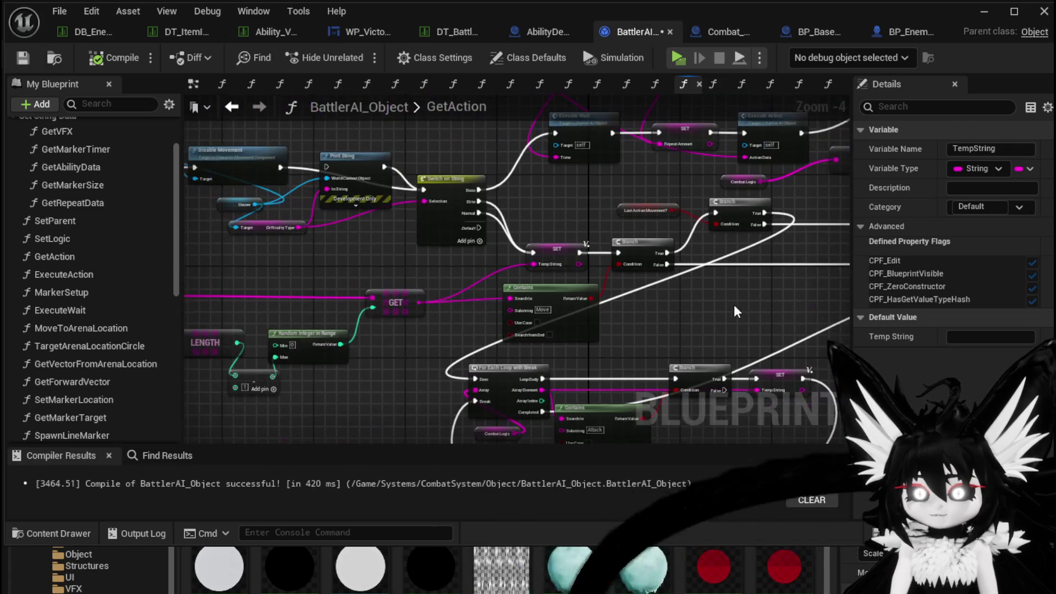
scroll(431, 270, "up", 2)
mouse_move(430, 269)
left_mouse_down()
mouse_move(427, 341)
mouse_move(590, 230)
mouse_move(384, 403)
left_mouse_up()
mouse_move(430, 303)
left_mouse_down()
mouse_move(318, 349)
mouse_move(633, 347)
mouse_move(484, 330)
mouse_move(631, 343)
mouse_move(547, 295)
mouse_move(474, 284)
left_mouse_up()
scroll(489, 235, "down", 3)
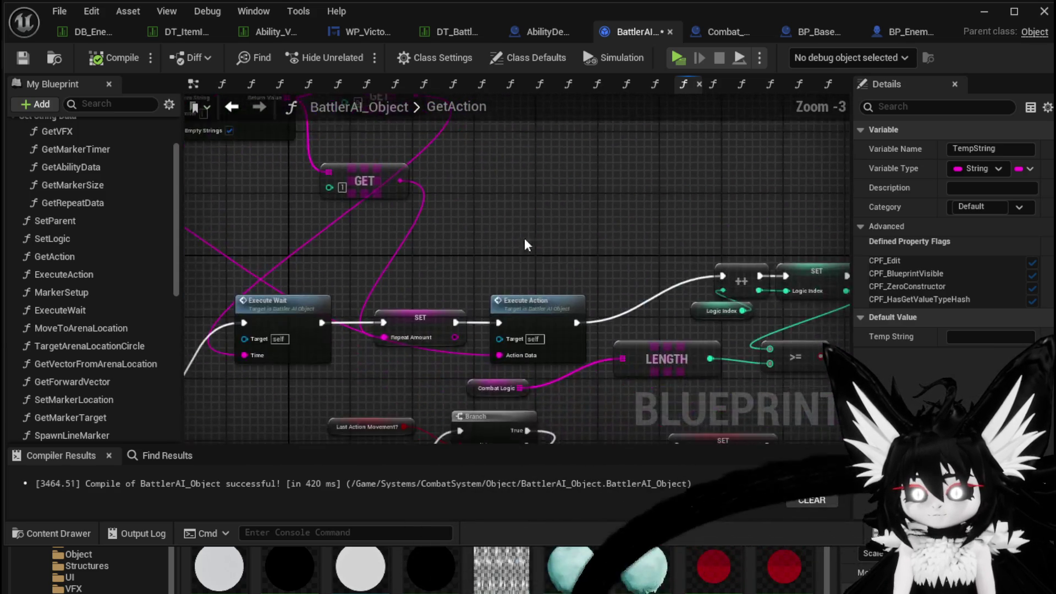
scroll(511, 274, "up", 3)
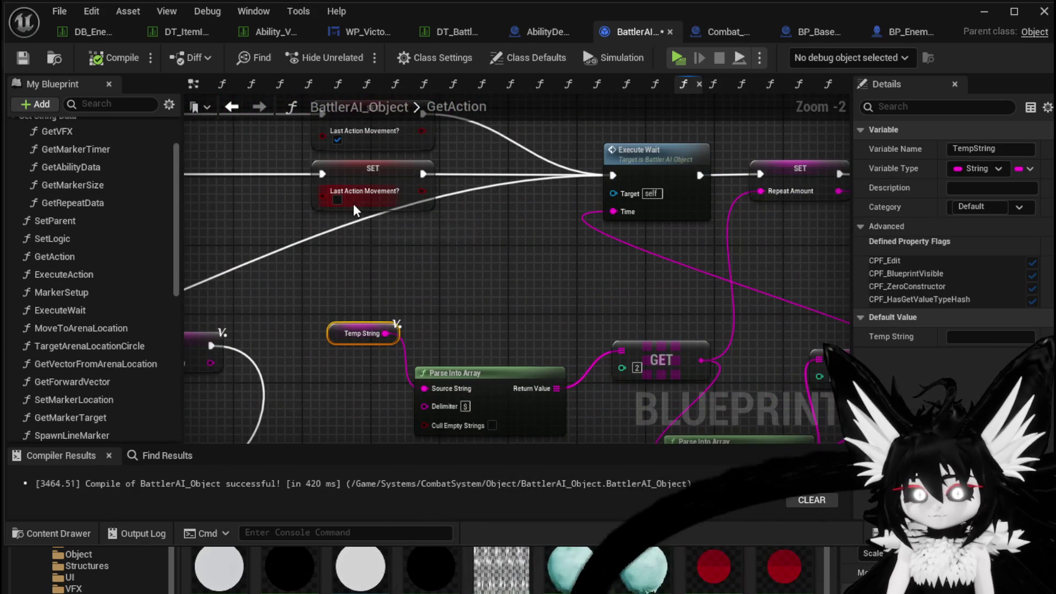
Step: Save BattlerAI_Object again and locate the Execute Action and Print String nodes
left_click(22, 58)
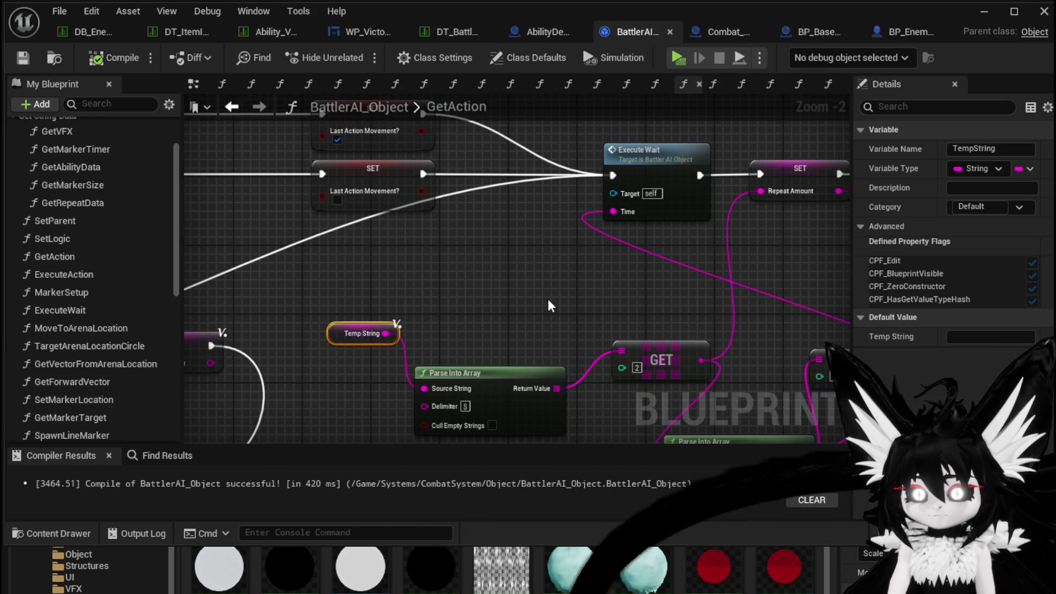
mouse_move(549, 300)
left_mouse_down()
mouse_move(318, 290)
mouse_move(403, 269)
left_mouse_up()
left_click_drag(751, 218, 404, 248)
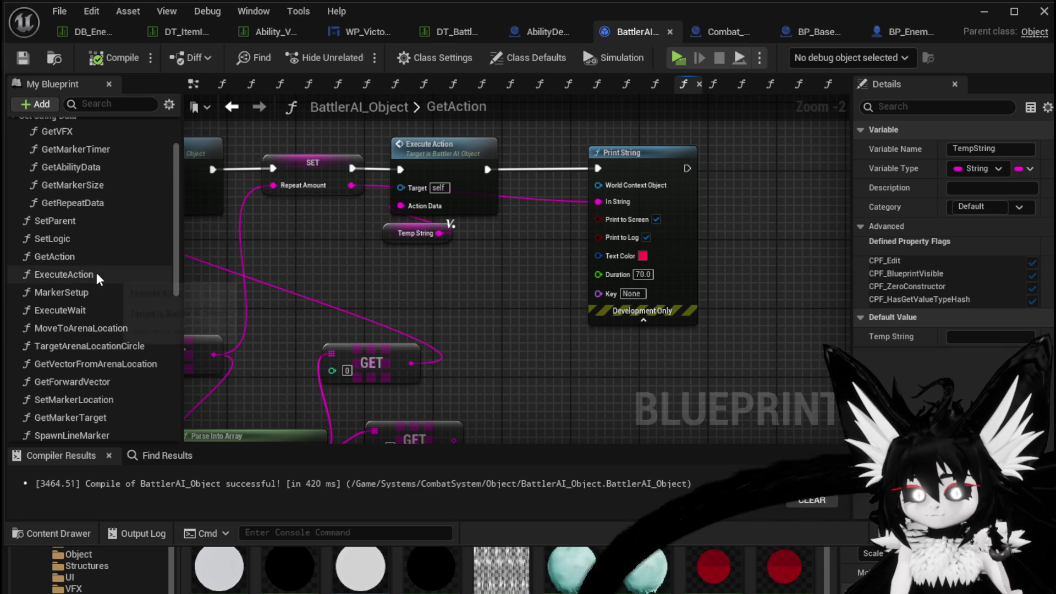
scroll(99, 275, "up", 3)
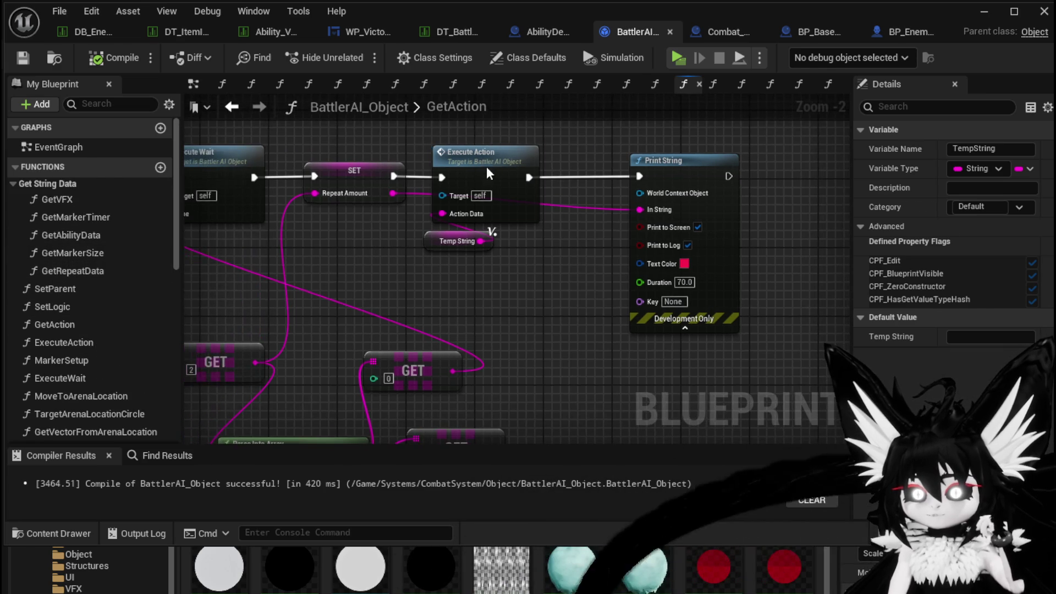
Step: Open ExecuteAction and inspect Current Animation/ VFX feeding Switch on String and MC Montage
double_click(486, 166)
scroll(555, 178, "down", 2)
scroll(554, 179, "down", 2)
scroll(471, 278, "up", 4)
left_click_drag(432, 371, 402, 257)
left_click(374, 340)
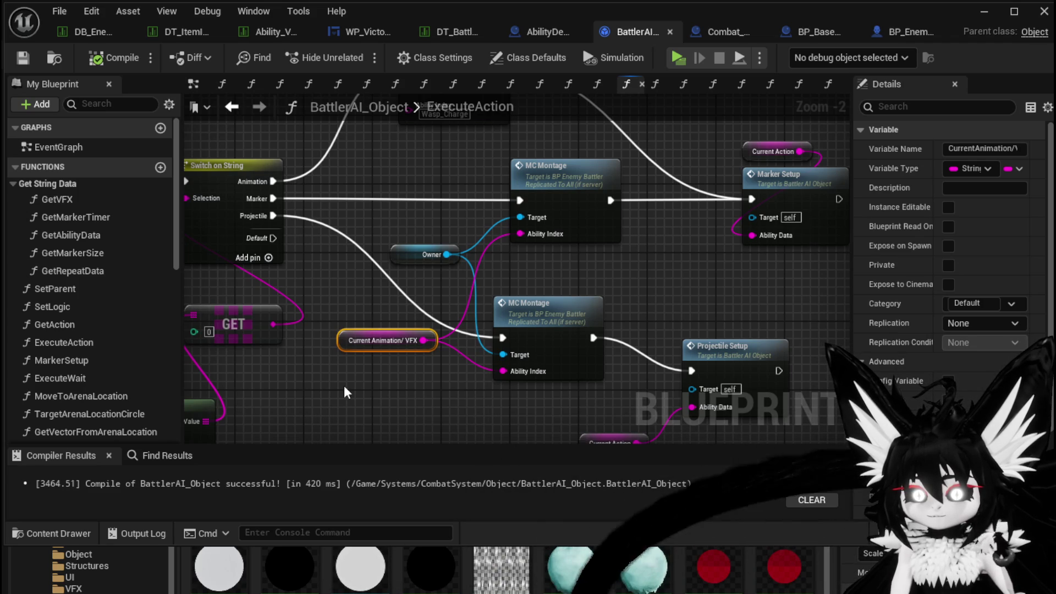
Step: In MoveToArenaLocation, replace Get Ability Data with a Current Animation/ VFX getter wired to Ability Index
left_click_drag(350, 295, 367, 346)
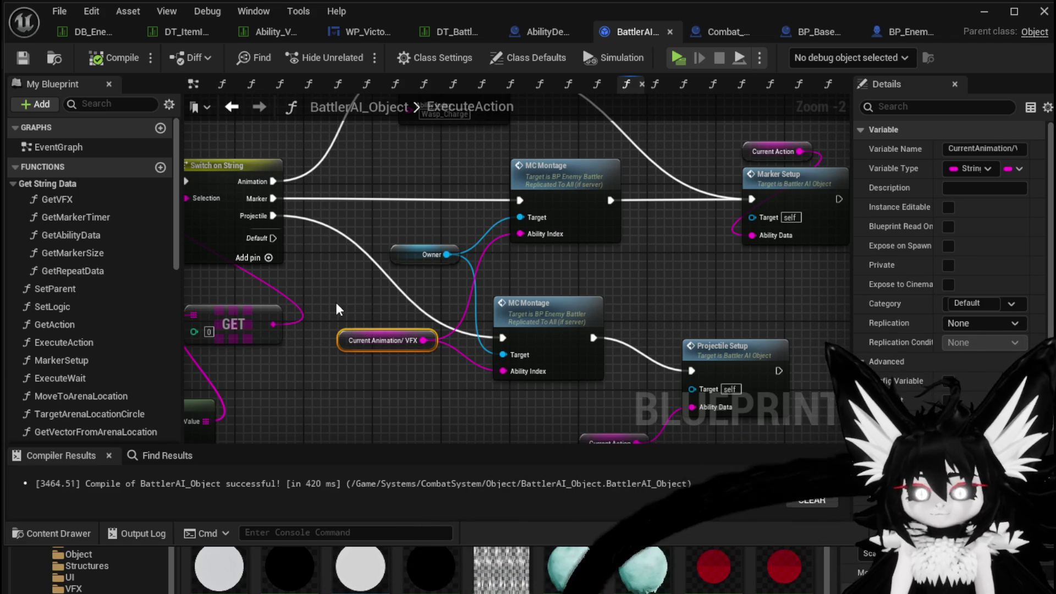
scroll(338, 309, "down", 3)
scroll(352, 292, "up", 4)
double_click(479, 185)
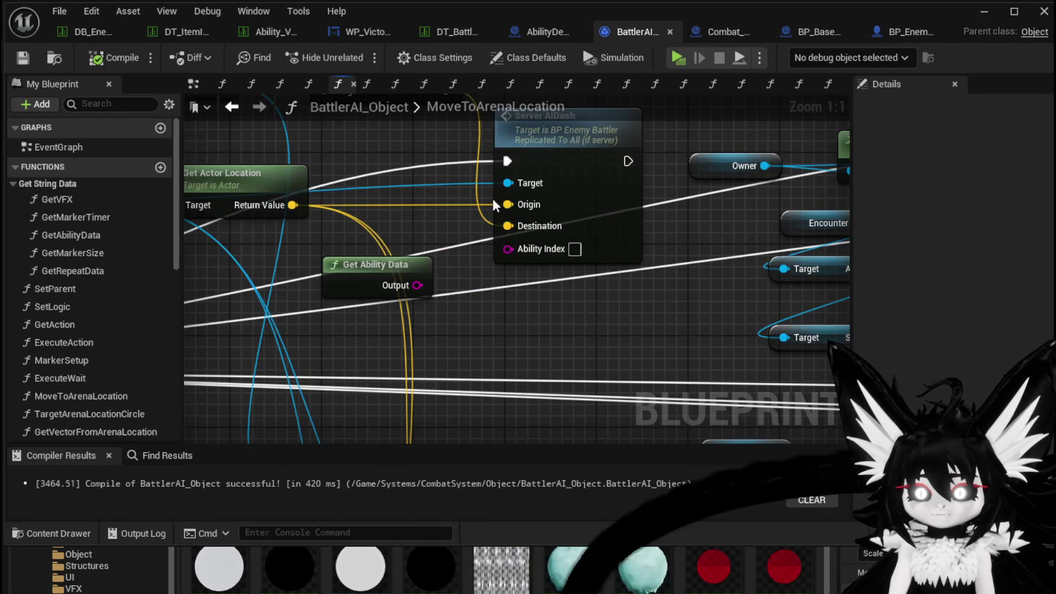
left_click_drag(468, 337, 437, 252)
key("ctrl+v")
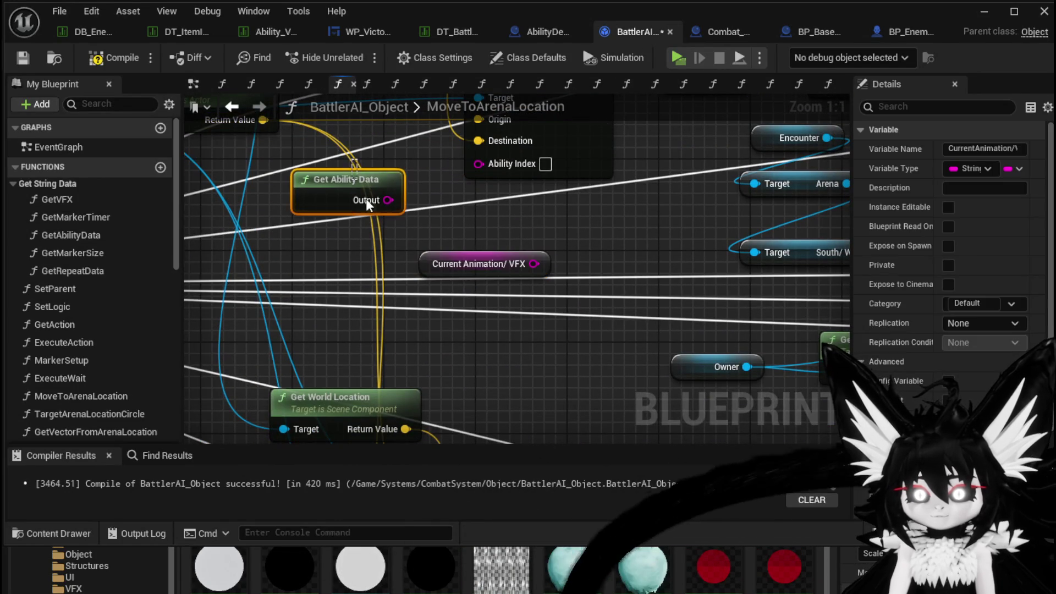
left_click(358, 179)
key("Delete")
left_click_drag(533, 264, 479, 164)
Step: Wire Current Animation/ VFX into the remaining Server AIDash Ability Index pins
scroll(381, 265, "down", 3)
scroll(381, 265, "down", 1)
scroll(378, 307, "up", 1)
mouse_move(329, 302)
left_mouse_down()
mouse_move(746, 203)
mouse_move(413, 310)
mouse_move(491, 225)
mouse_move(771, 213)
left_mouse_up()
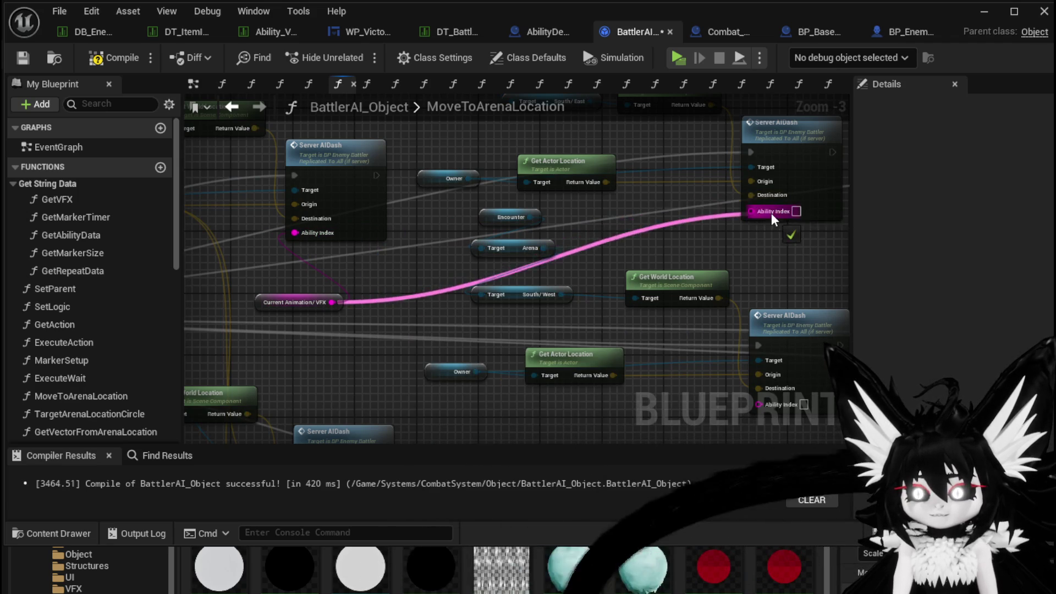
scroll(772, 213, "down", 2)
mouse_move(397, 181)
left_mouse_down()
mouse_move(741, 195)
mouse_move(734, 332)
mouse_move(826, 429)
mouse_move(378, 304)
mouse_move(720, 285)
mouse_move(613, 302)
mouse_move(687, 297)
mouse_move(315, 243)
mouse_move(352, 263)
mouse_move(549, 262)
mouse_move(536, 250)
mouse_move(614, 374)
left_mouse_up()
mouse_move(682, 347)
left_mouse_down()
mouse_move(351, 300)
mouse_move(349, 289)
mouse_move(437, 302)
mouse_move(441, 280)
mouse_move(460, 343)
mouse_move(434, 299)
mouse_move(431, 315)
mouse_move(464, 299)
mouse_move(475, 378)
left_mouse_up()
Step: Compile and save BattlerAI_Object
scroll(569, 316, "down", 1)
mouse_move(570, 324)
left_mouse_down()
mouse_move(342, 342)
mouse_move(582, 332)
mouse_move(429, 299)
left_mouse_up()
scroll(387, 286, "up", 2)
scroll(303, 302, "down", 2)
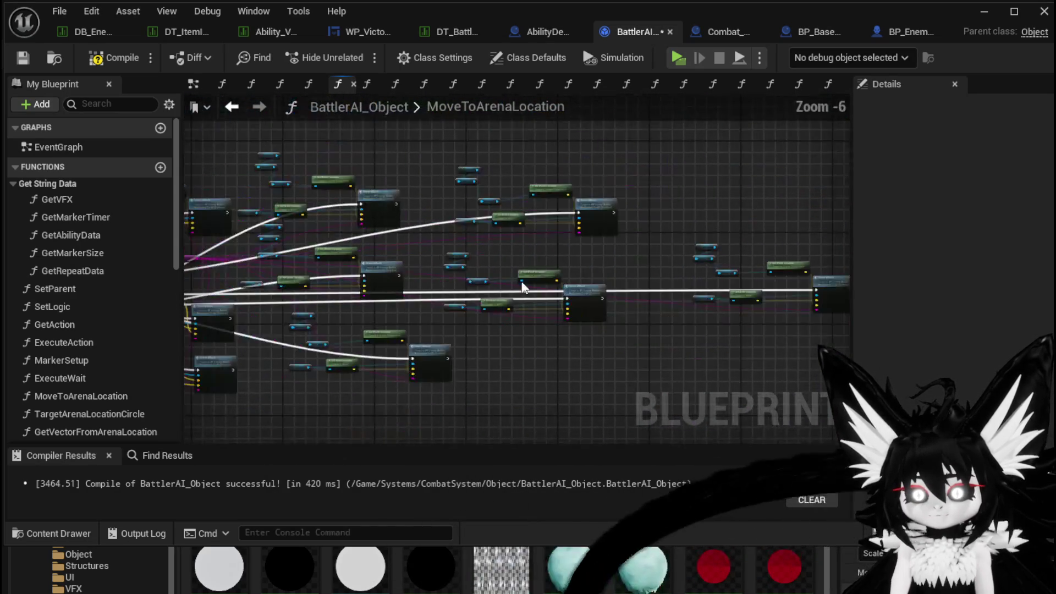
left_click(96, 61)
left_click(28, 58)
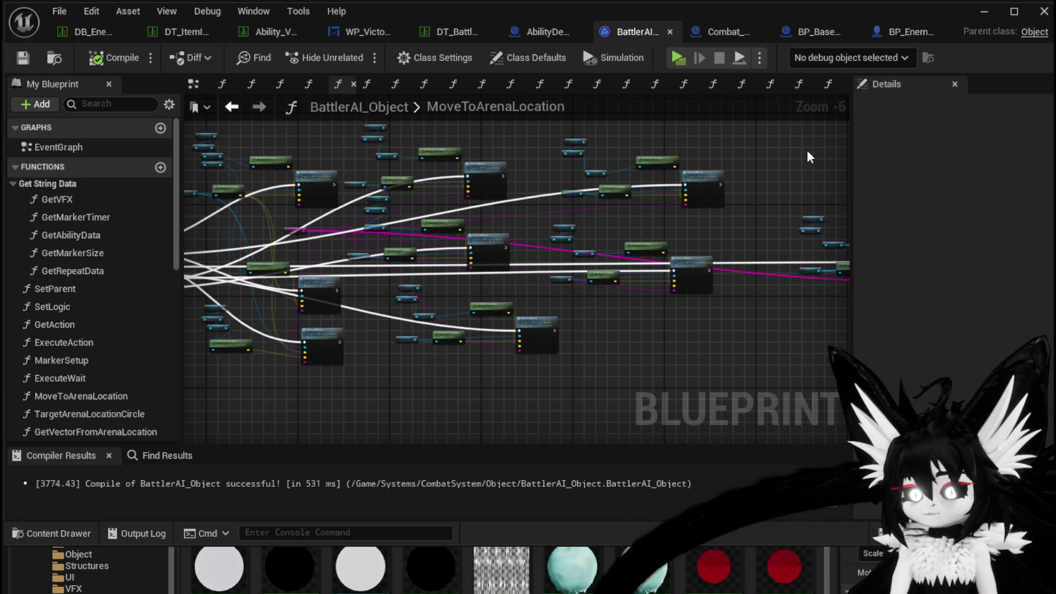
Step: Follow Server AIDash into BP_EnemyBattler and go to the MC_Montage event and Animation Choser
scroll(633, 216, "up", 4)
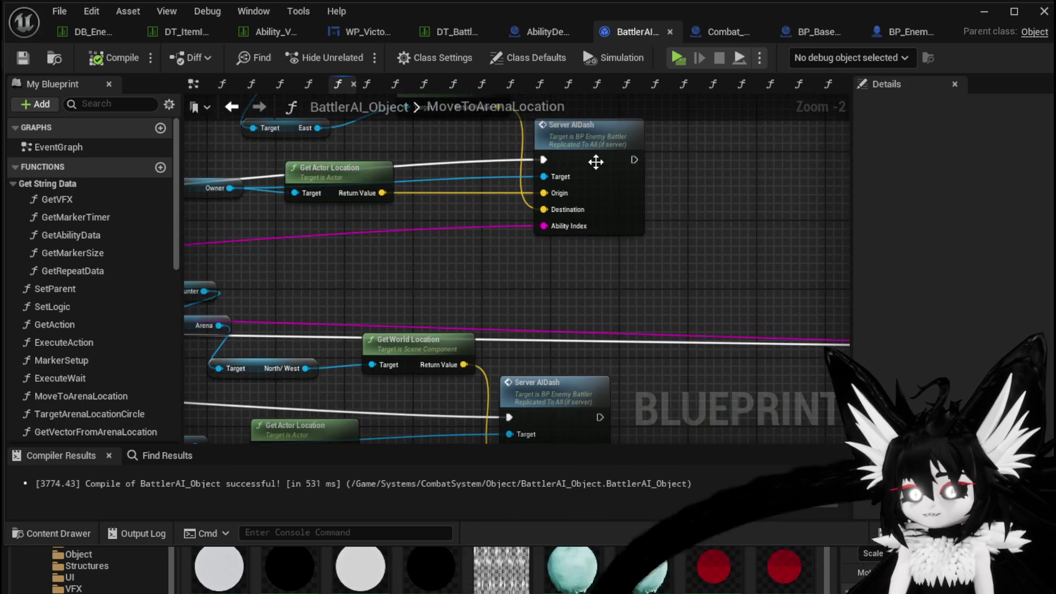
double_click(576, 209)
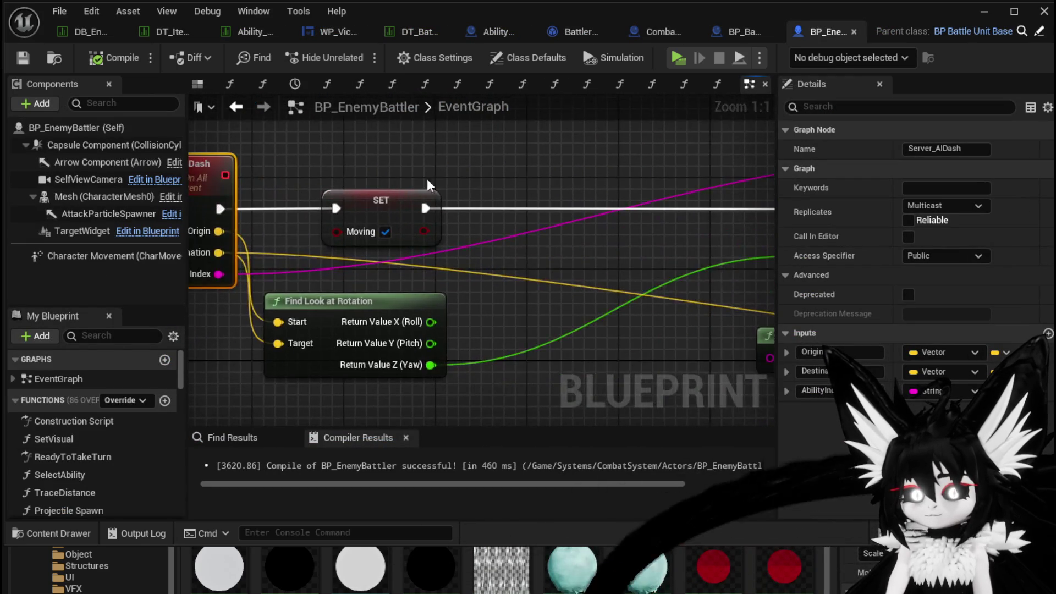
scroll(559, 181, "down", 2)
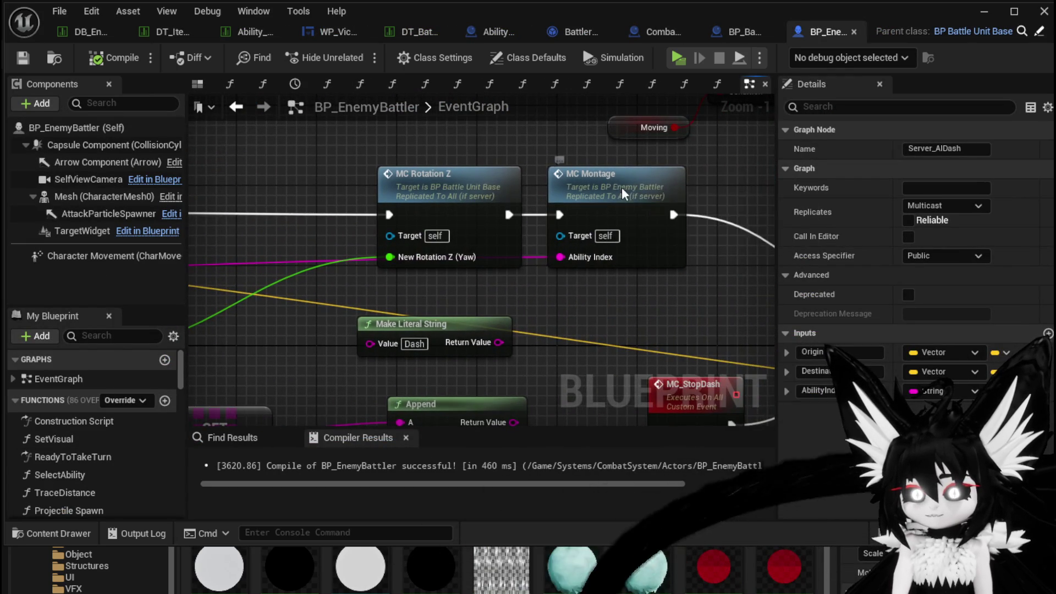
double_click(658, 188)
mouse_move(568, 195)
left_mouse_down()
mouse_move(308, 170)
mouse_move(399, 176)
left_mouse_up()
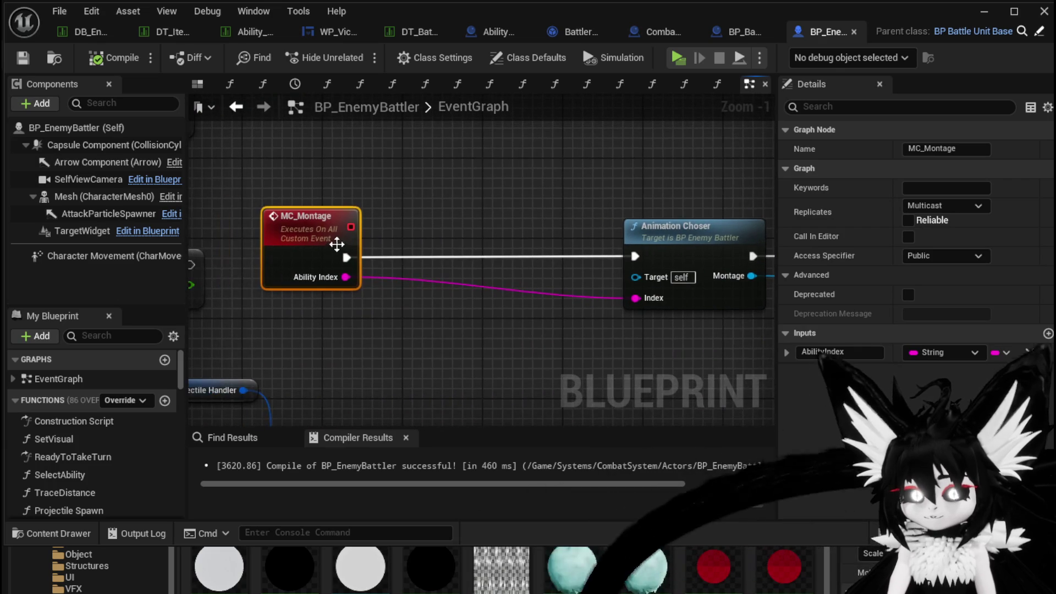
Step: Insert a Print String of Ability Index after MC_Montage, then compile and save BP_EnemyBattler
left_click_drag(355, 266, 434, 247)
type("print str")
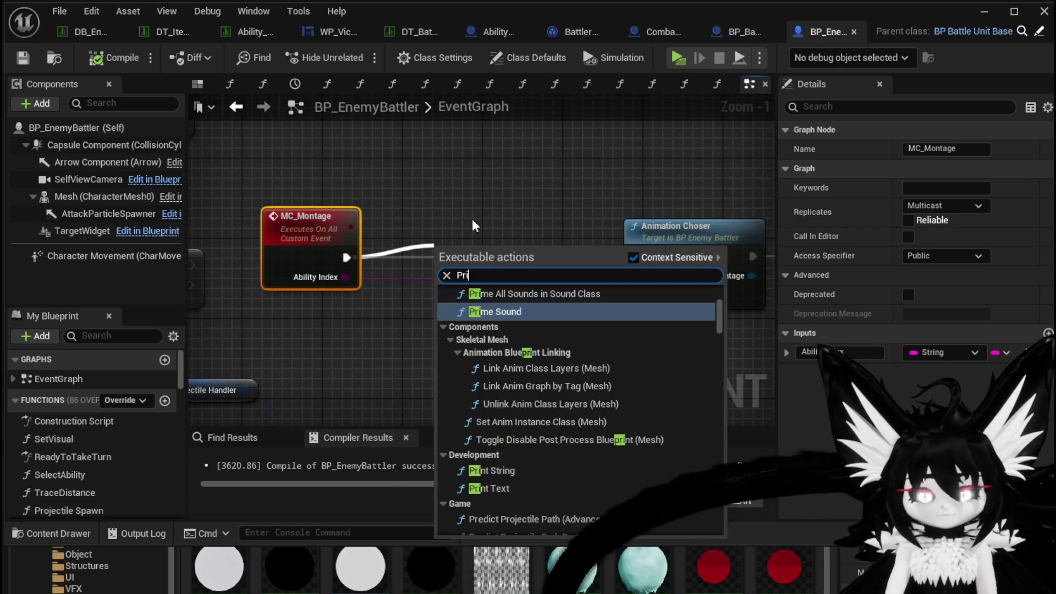
key("Return")
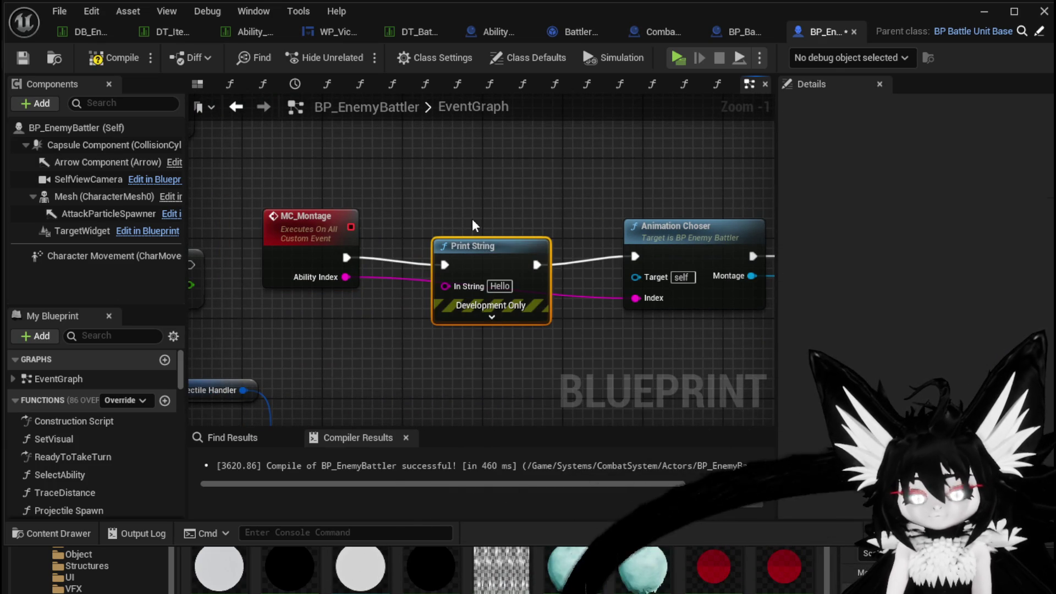
left_click_drag(436, 301, 465, 302)
left_click_drag(346, 277, 350, 282)
left_click_drag(472, 270, 477, 203)
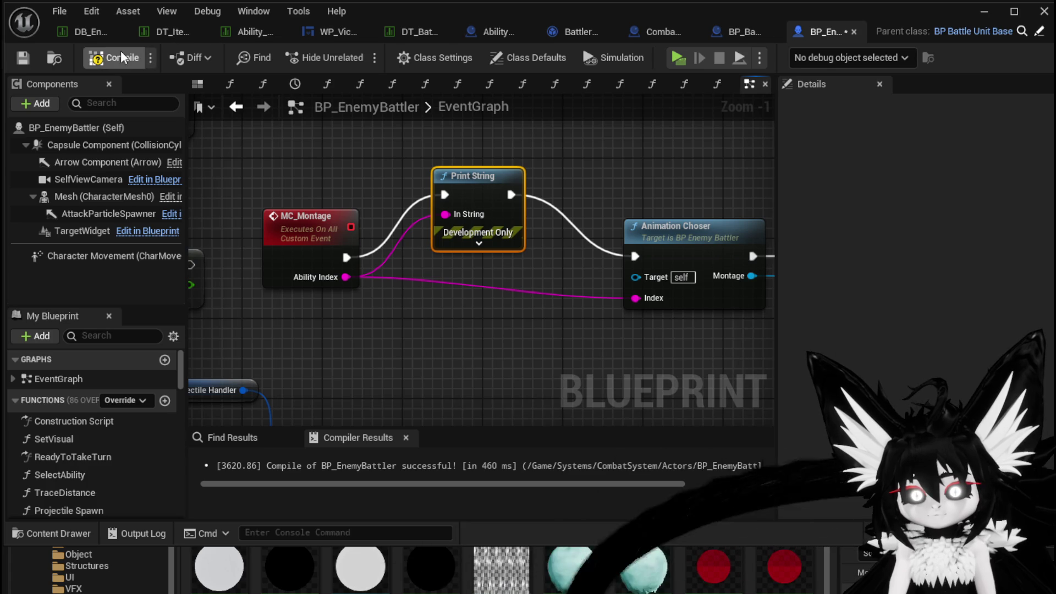
left_click(22, 57)
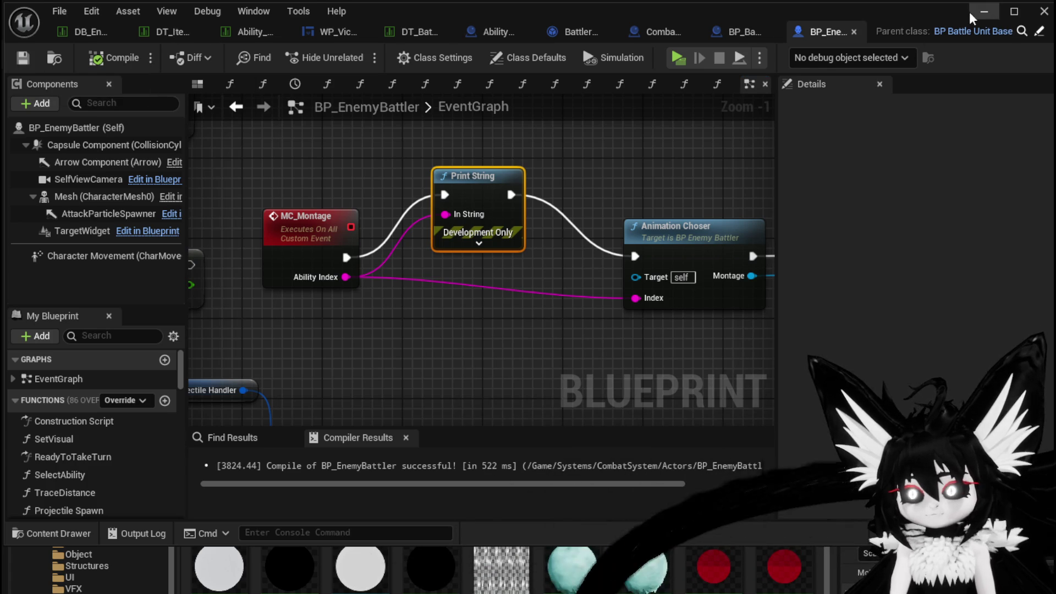
left_click(984, 11)
Step: Run a play-in-editor test, attack the water slime, answer the X/O prompt, then stop with Esc
left_click(355, 55)
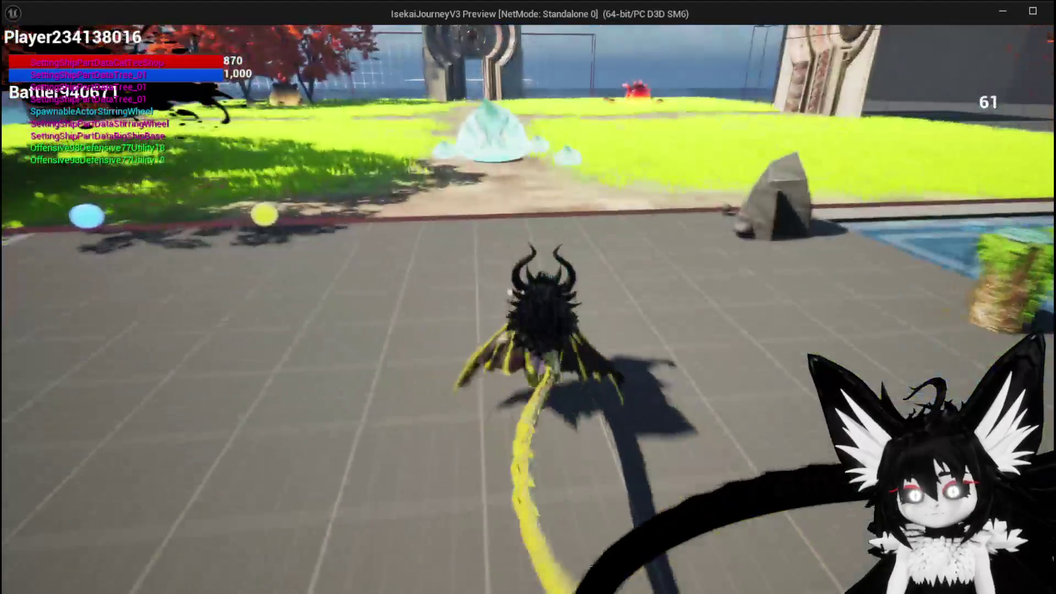
key("w")
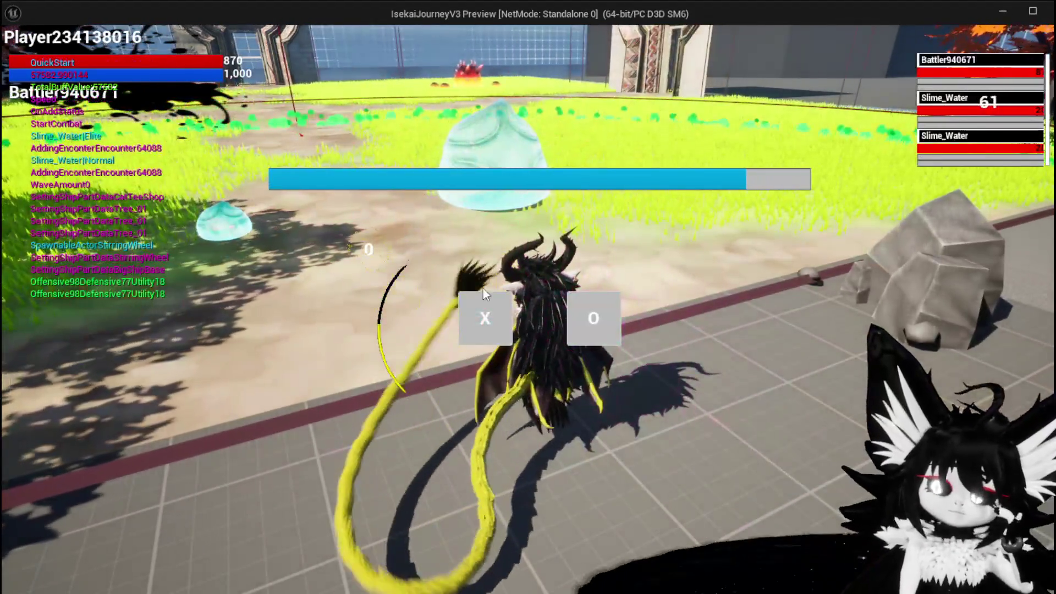
left_click(484, 299)
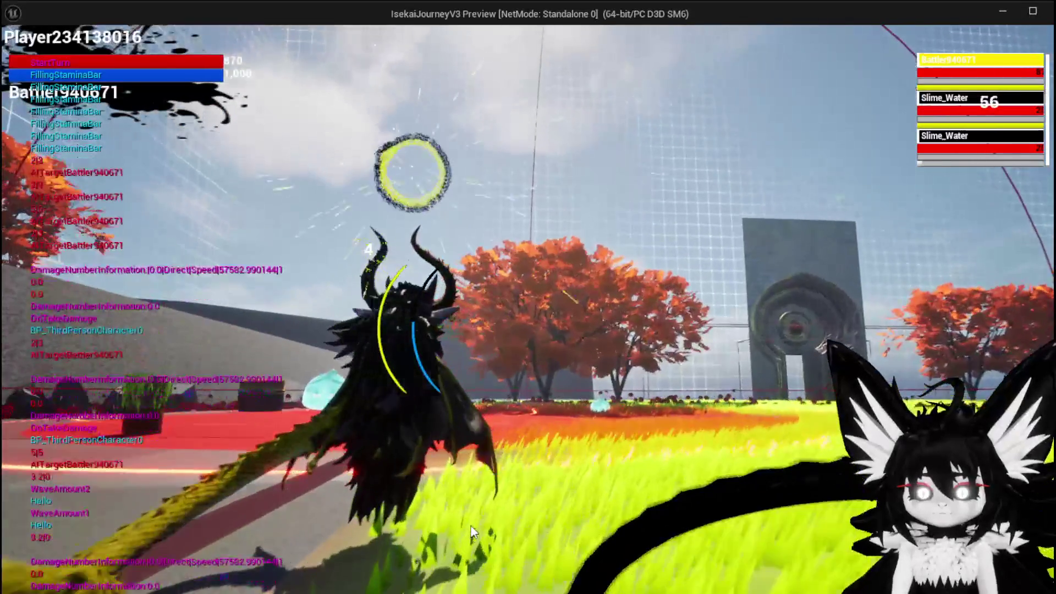
key("Escape")
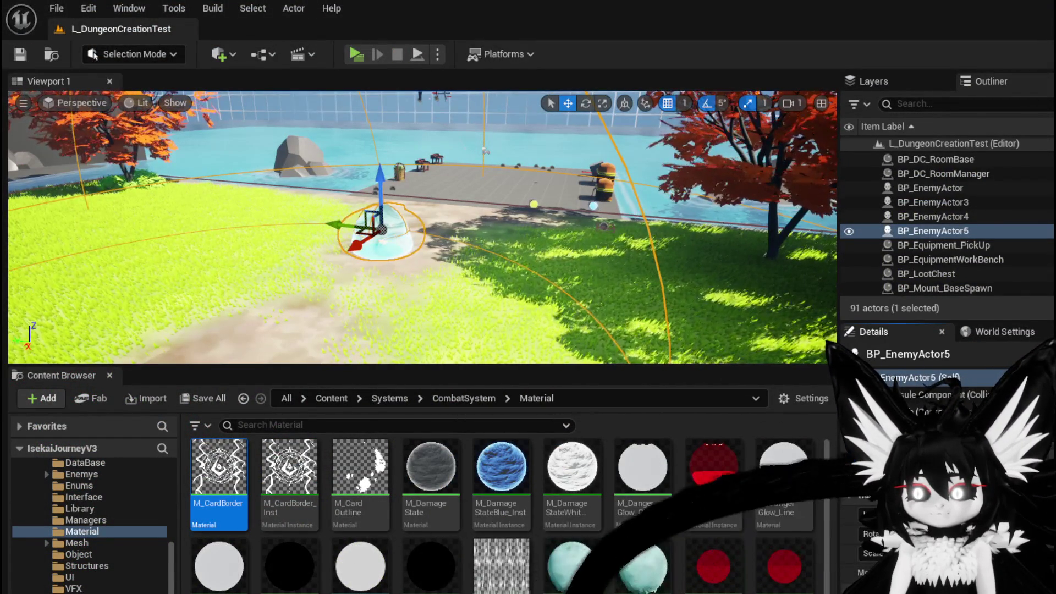
Step: Return to BP_EnemyBattler and open AnimationChoser at its Get Data Table Row node
key("alt+Tab")
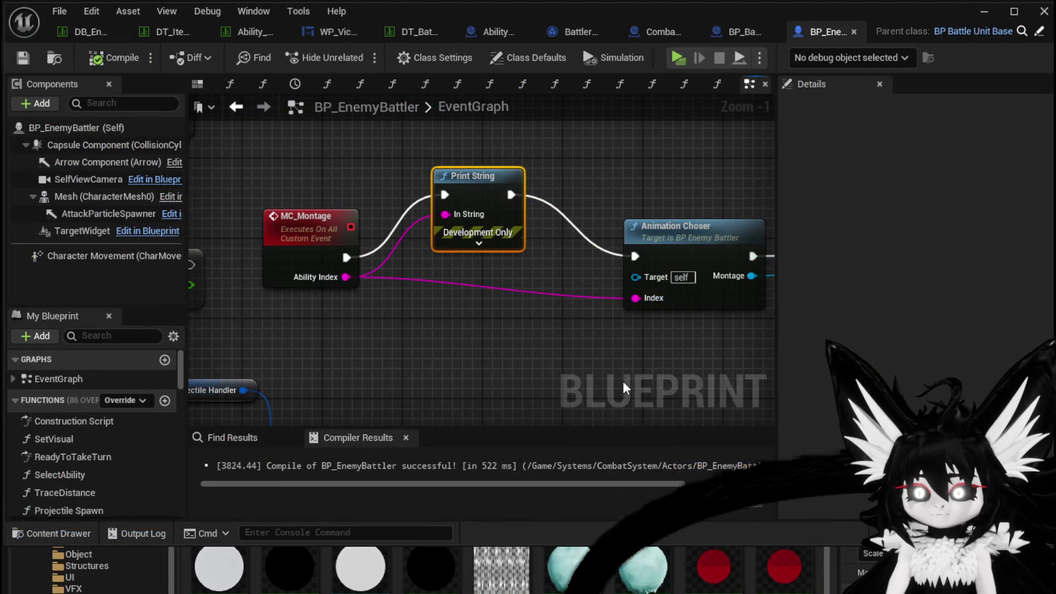
left_click(425, 158)
double_click(663, 235)
mouse_move(505, 292)
left_mouse_down()
mouse_move(336, 292)
mouse_move(361, 280)
mouse_move(577, 285)
mouse_move(437, 282)
left_mouse_up()
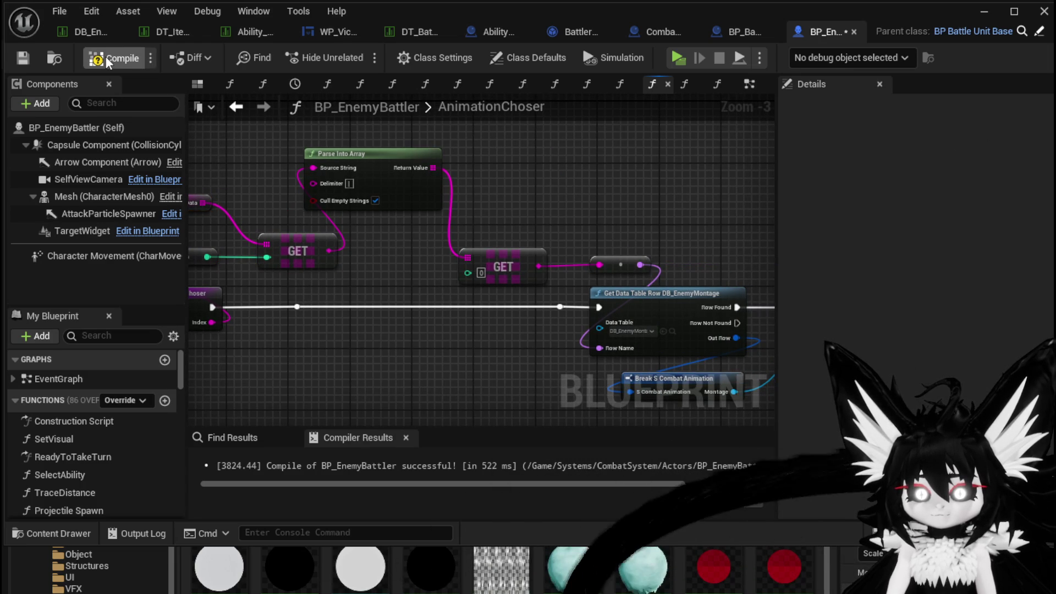
Step: Compile and save BP_EnemyBattler, then show the battler data table's Slime_Water|Elite row
left_click(22, 57)
mouse_move(529, 193)
left_mouse_down()
mouse_move(417, 126)
mouse_move(478, 180)
mouse_move(612, 186)
left_mouse_up()
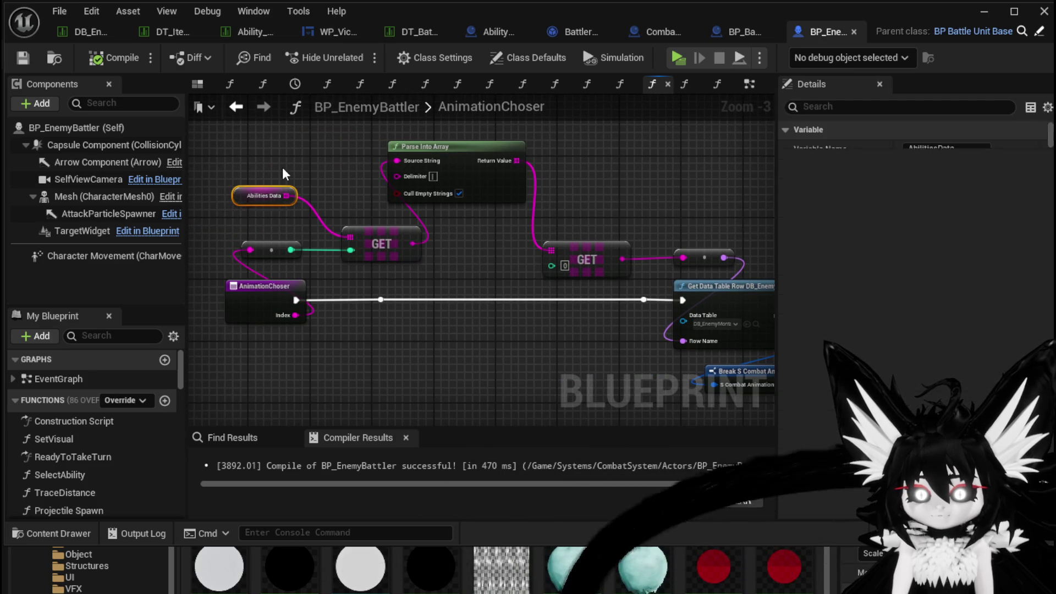
left_click(407, 33)
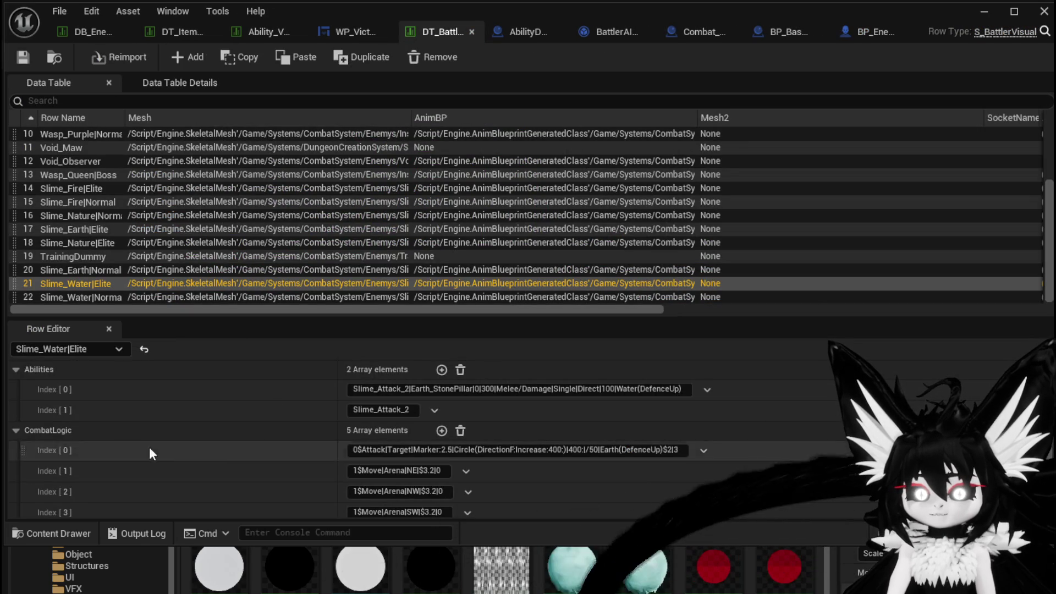
Step: Change Abilities Index [0] from Slime_Attack_2 to Slime_Attack, save the table, and minimize it
scroll(142, 395, "up", 3)
scroll(140, 417, "down", 1)
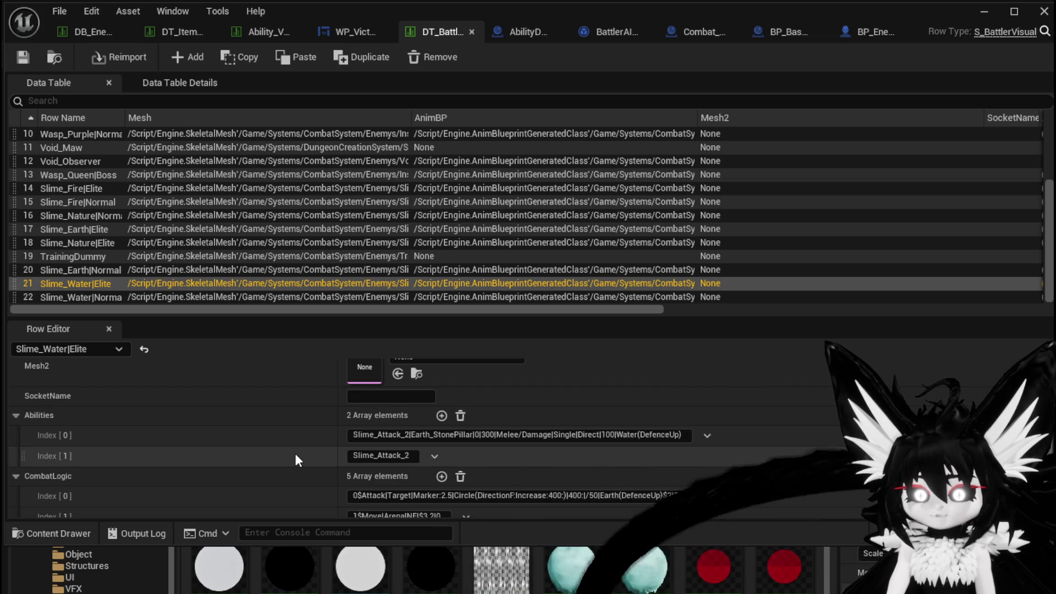
left_click(410, 456)
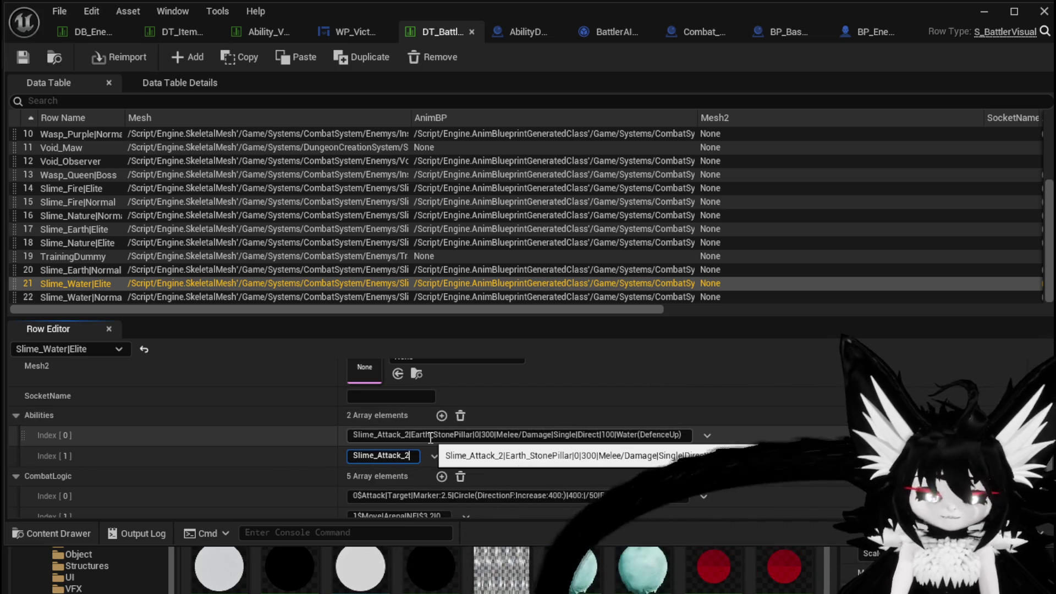
type("|")
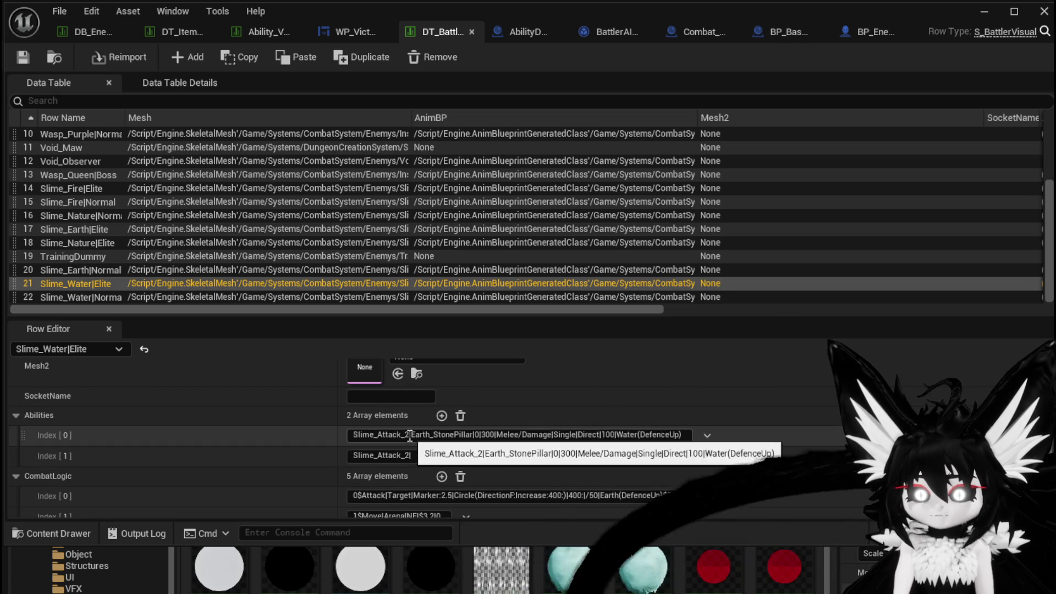
left_click_drag(404, 435, 413, 435)
key("BackSpace")
key("BackSpace")
key("Return")
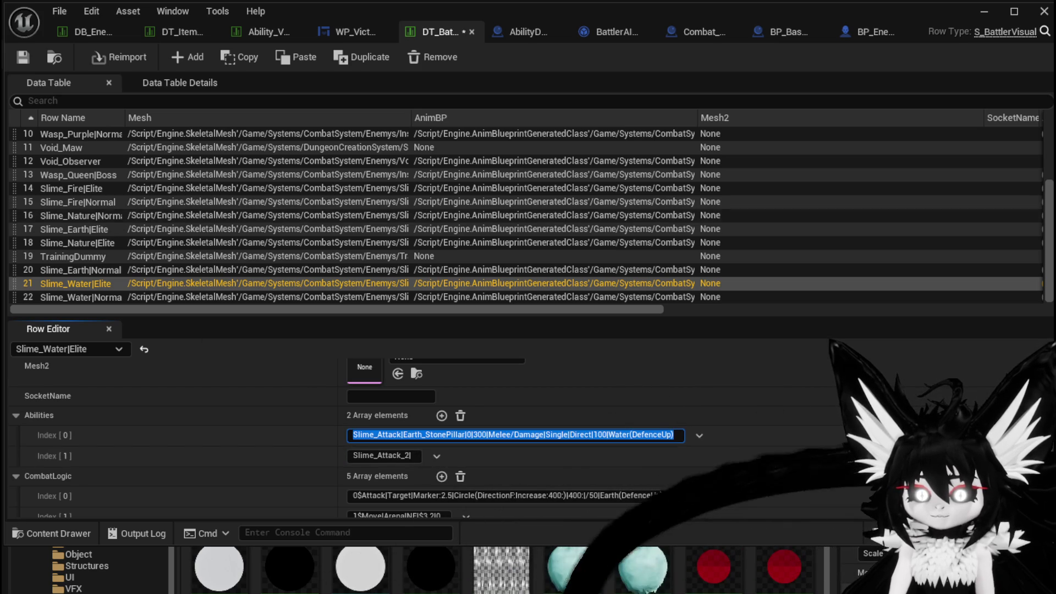
left_click(22, 56)
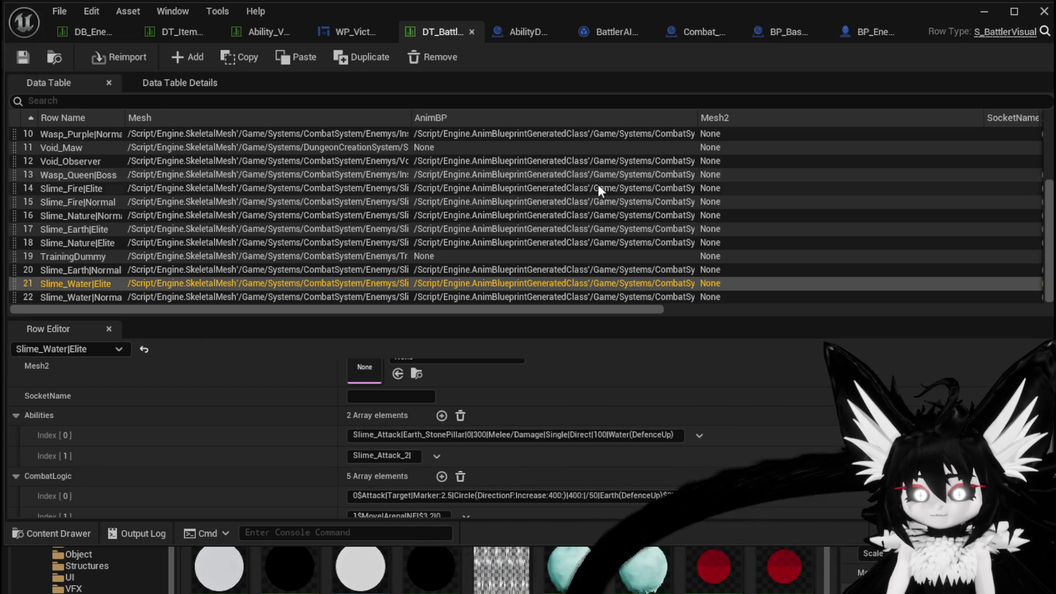
left_click(979, 11)
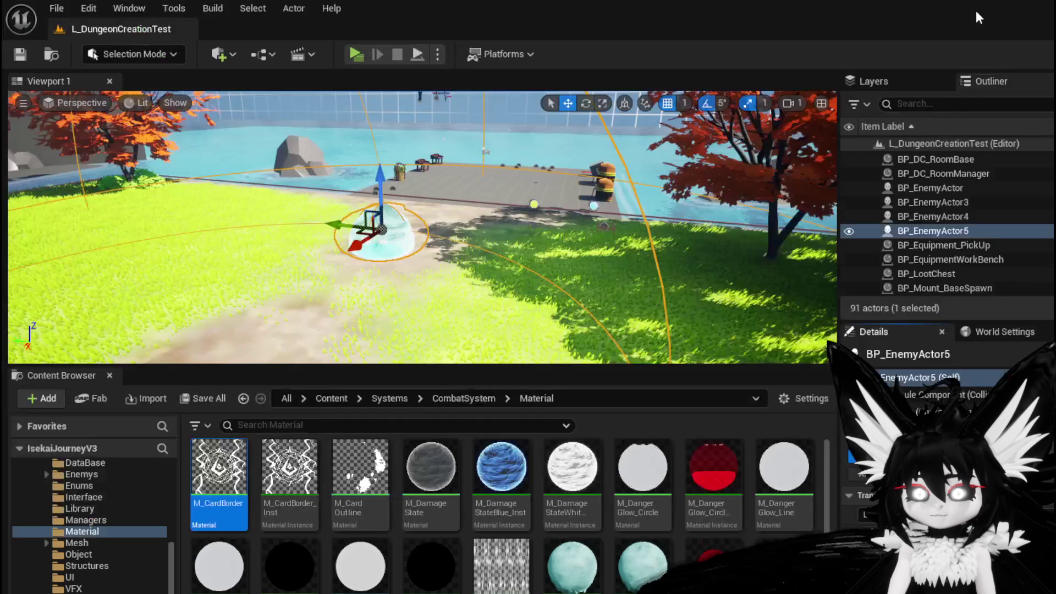
Step: Play in Standalone, walk up to the water slime, accept the X prompt, then leave the session
left_click(356, 54)
key("w")
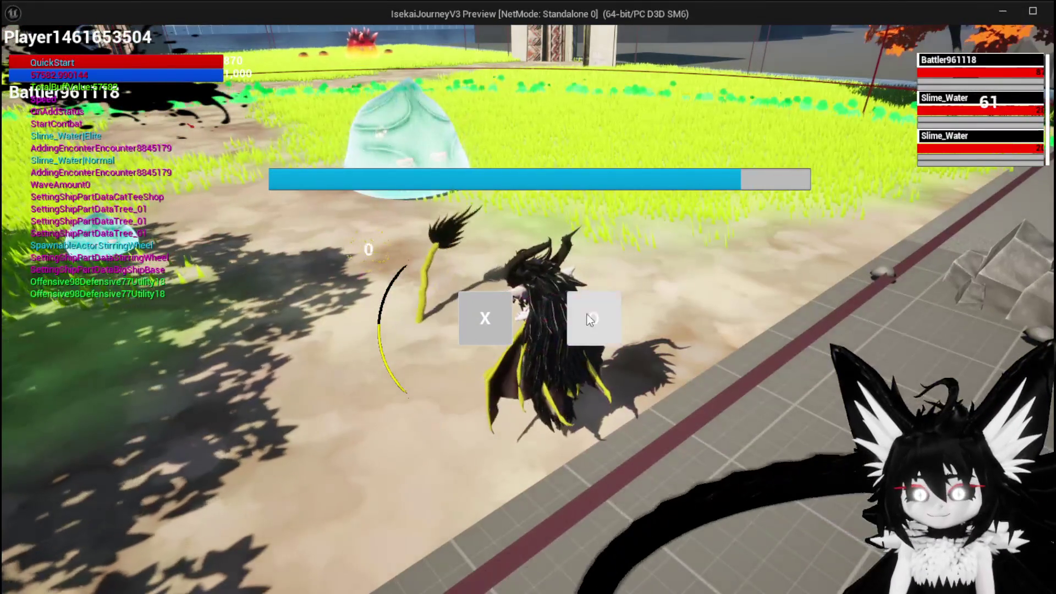
left_click(502, 325)
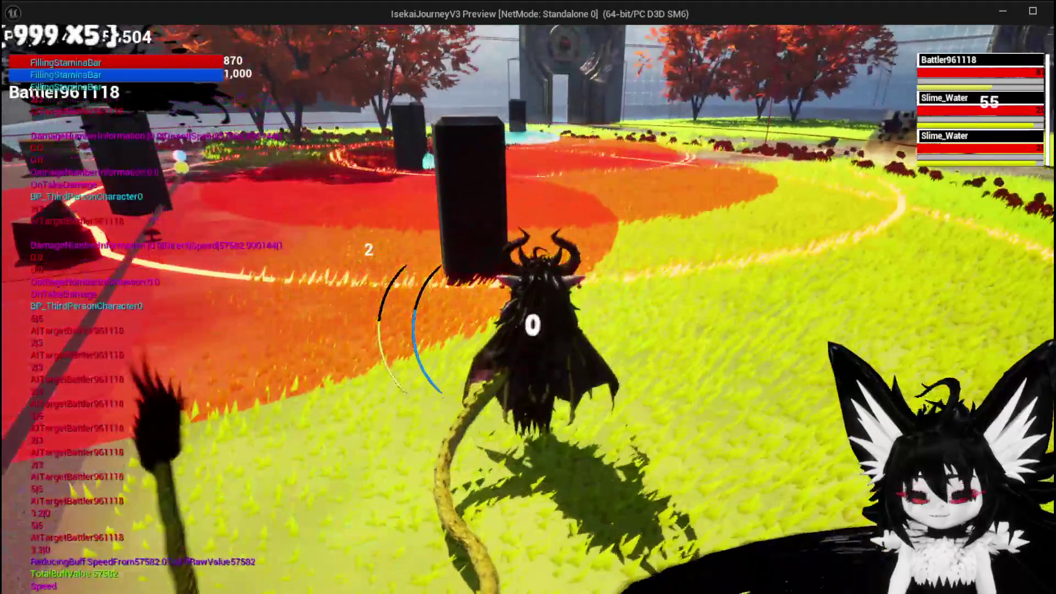
key("alt+Tab")
Step: Save all, then trim Abilities Index [1] to Slime_Attack in the data table and minimize it
left_click(20, 54)
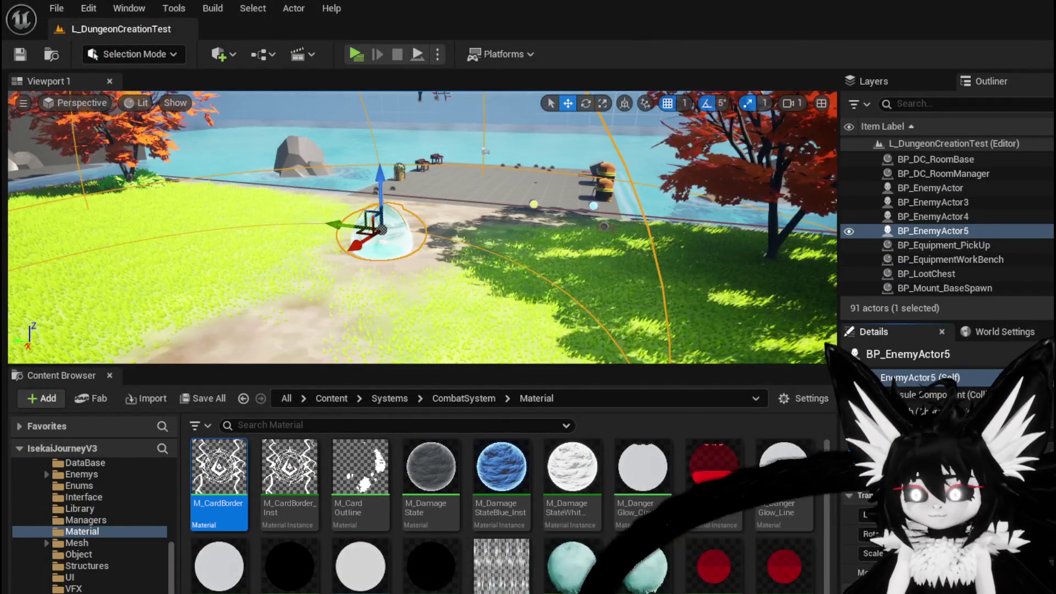
key("alt+Tab")
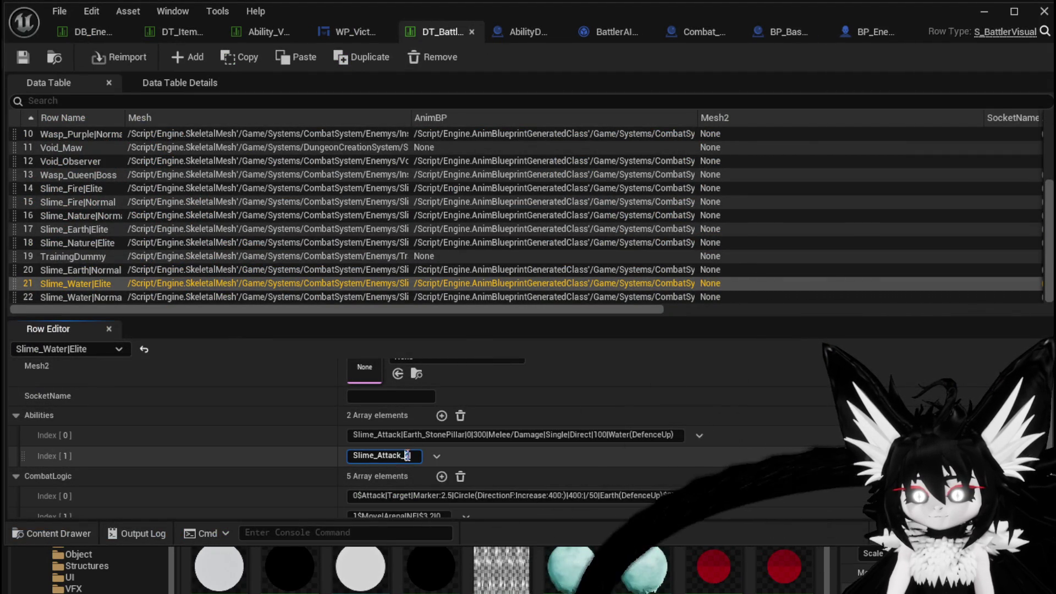
key("BackSpace")
type("|")
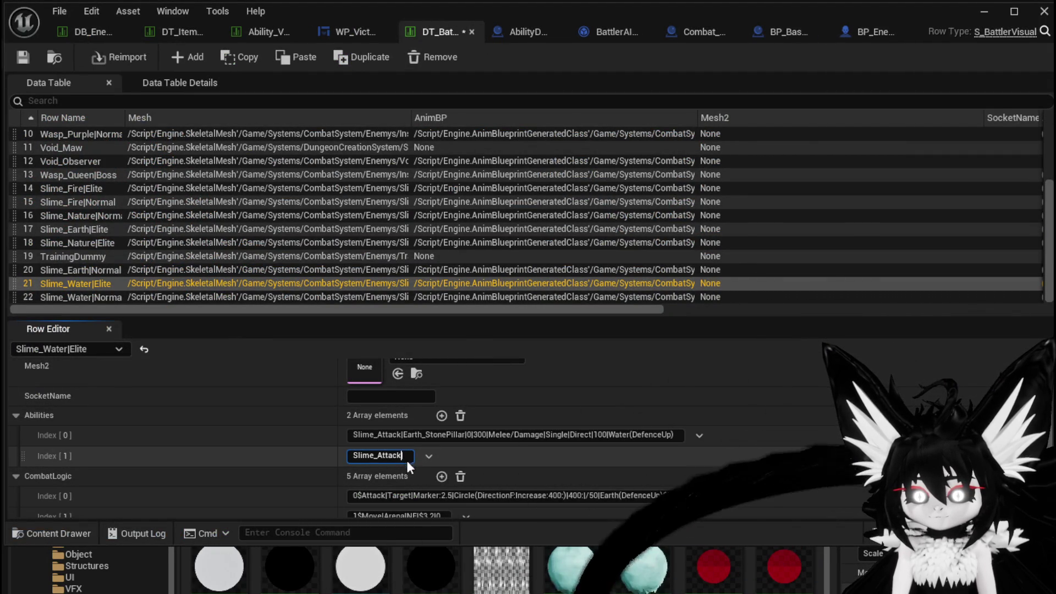
key("BackSpace")
key("Return")
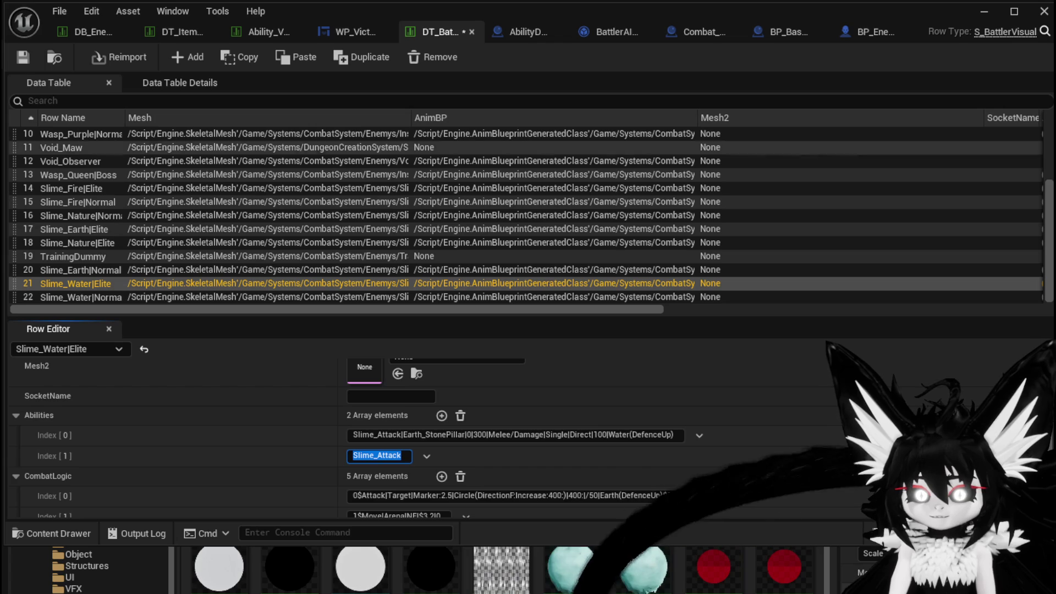
left_click(981, 15)
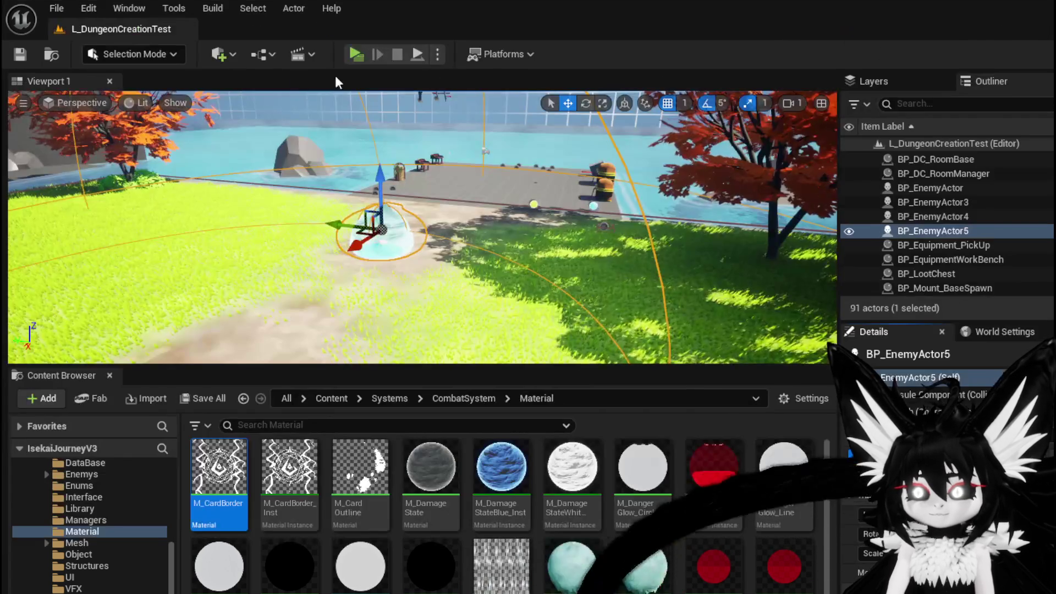
Step: Relaunch the standalone session and walk the character toward the slime
left_click(392, 50)
left_click(394, 175)
key("w")
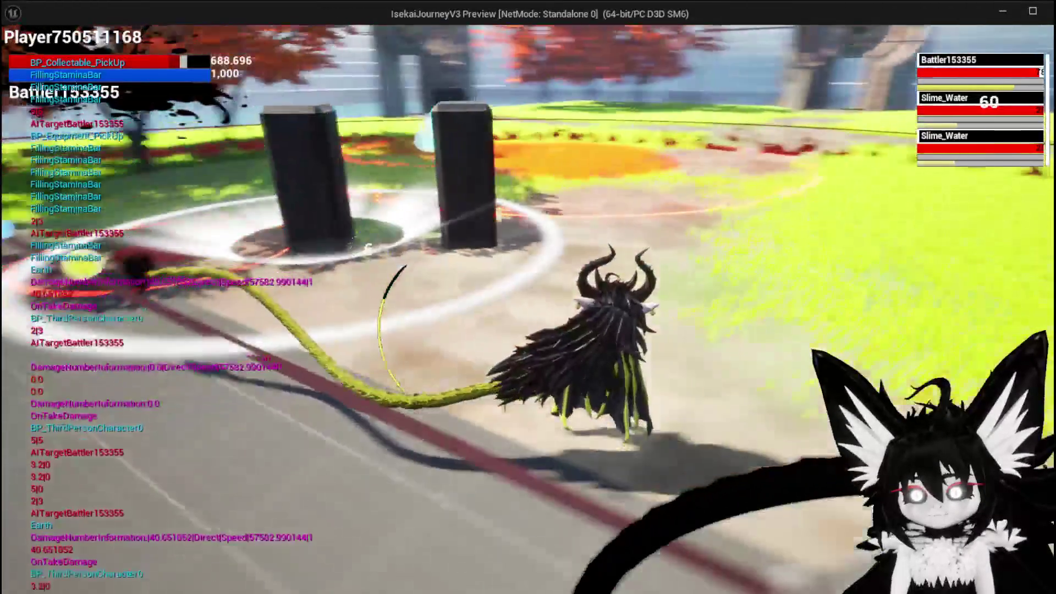
Step: Stop the standalone session with Esc after fighting the two Slime_Water enemies
key("Escape")
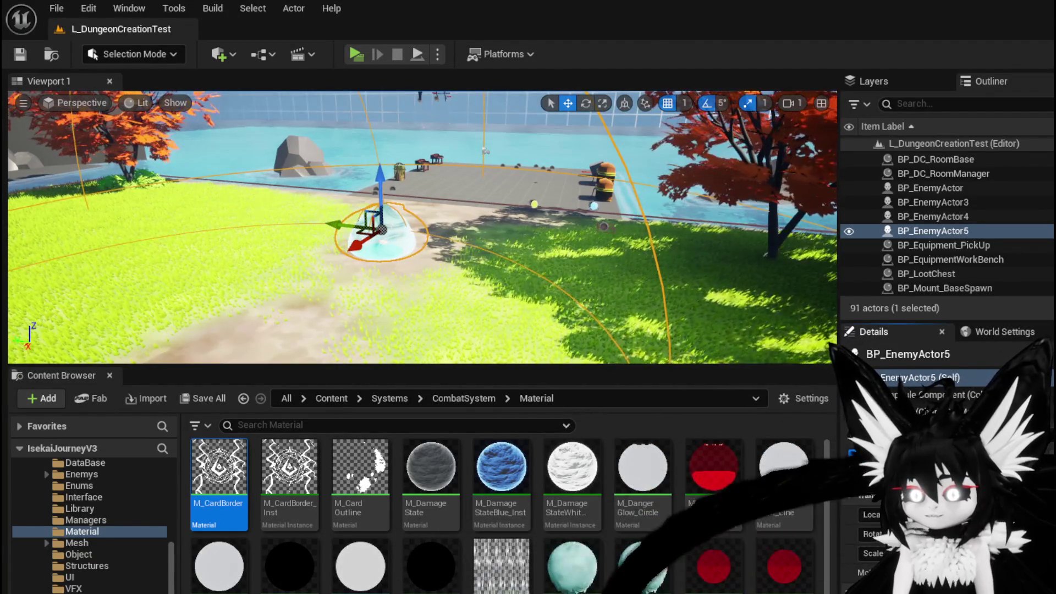
Step: Close the battler data table and browse the Content Browser to ThirdPerson > Blueprints
key("alt+Tab")
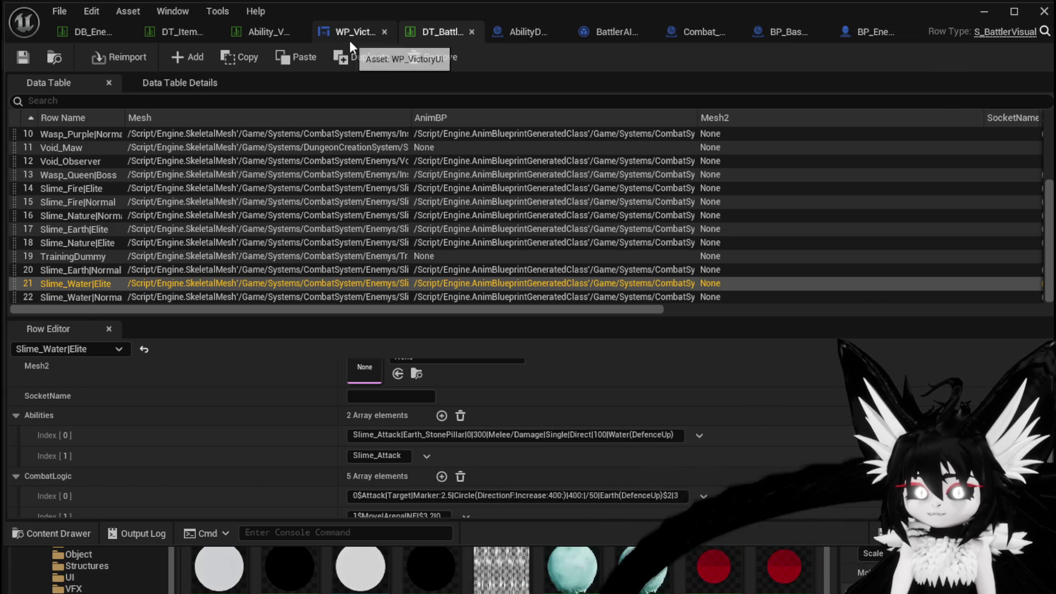
left_click(1044, 12)
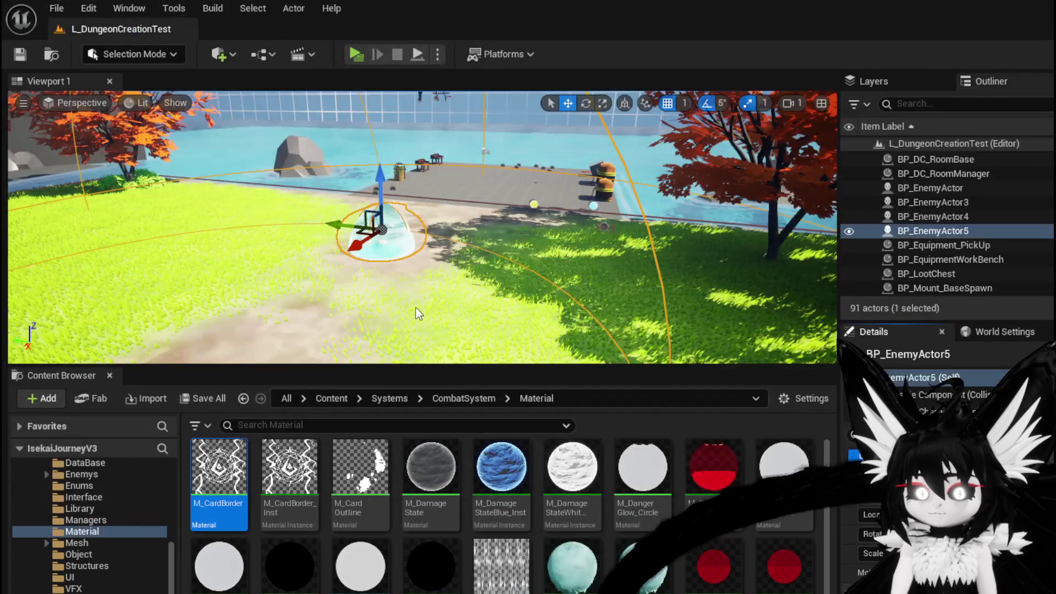
scroll(99, 551, "down", 5)
scroll(93, 523, "down", 3)
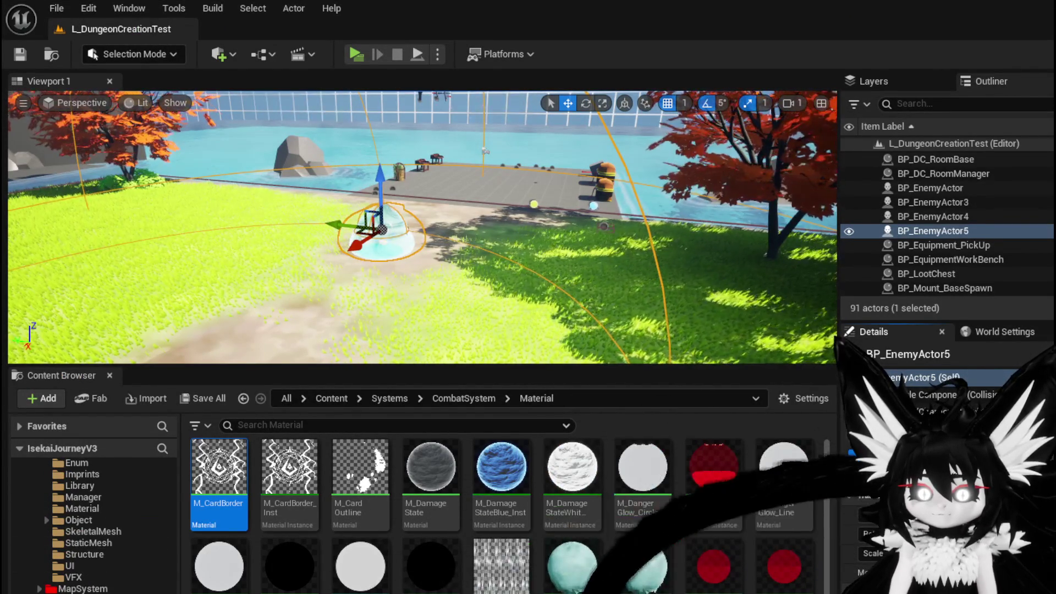
scroll(65, 581, "down", 5)
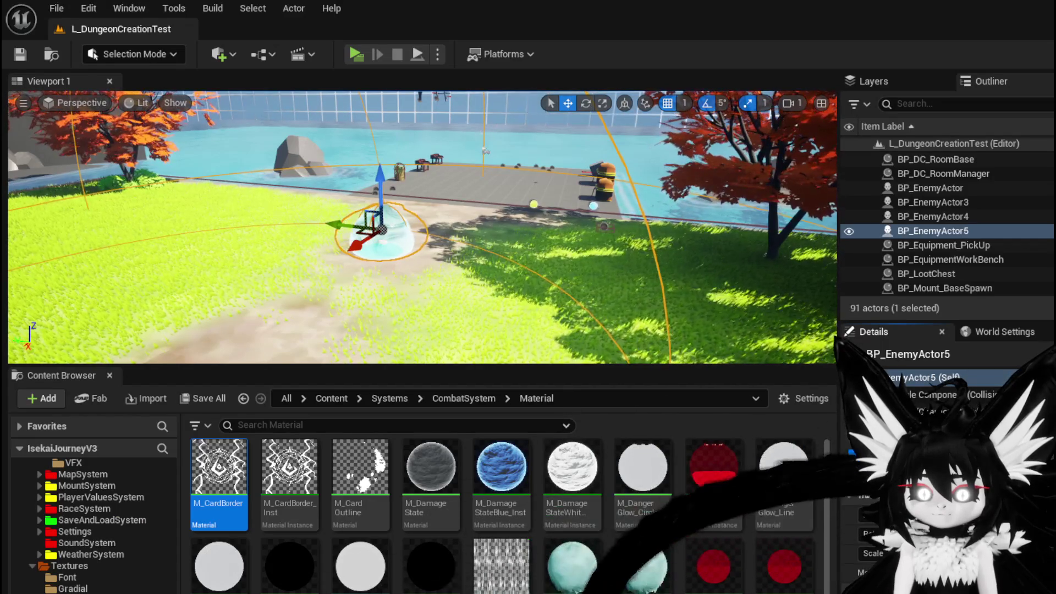
scroll(69, 573, "down", 2)
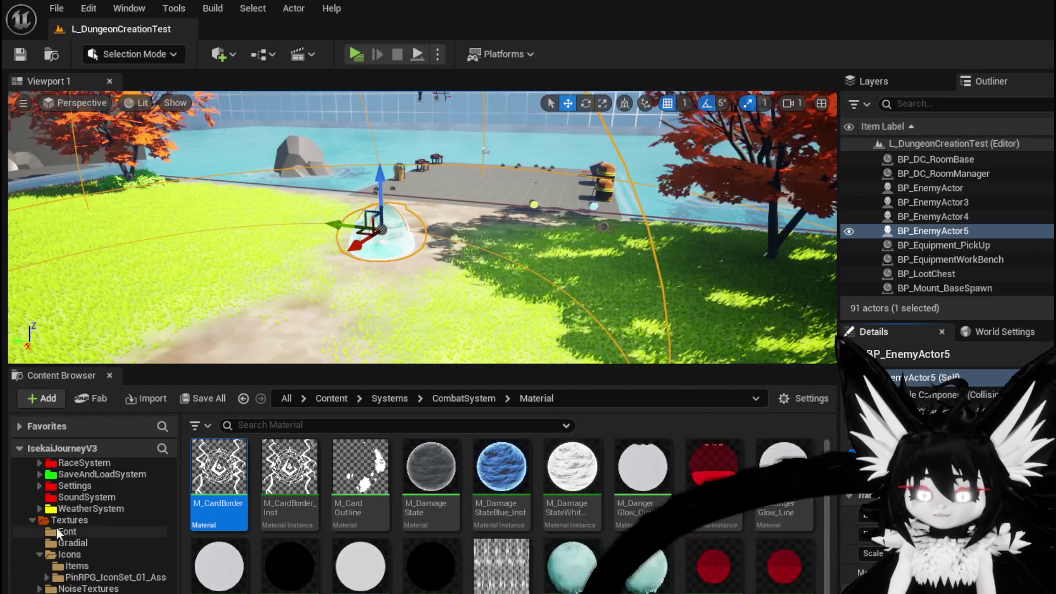
scroll(85, 527, "down", 2)
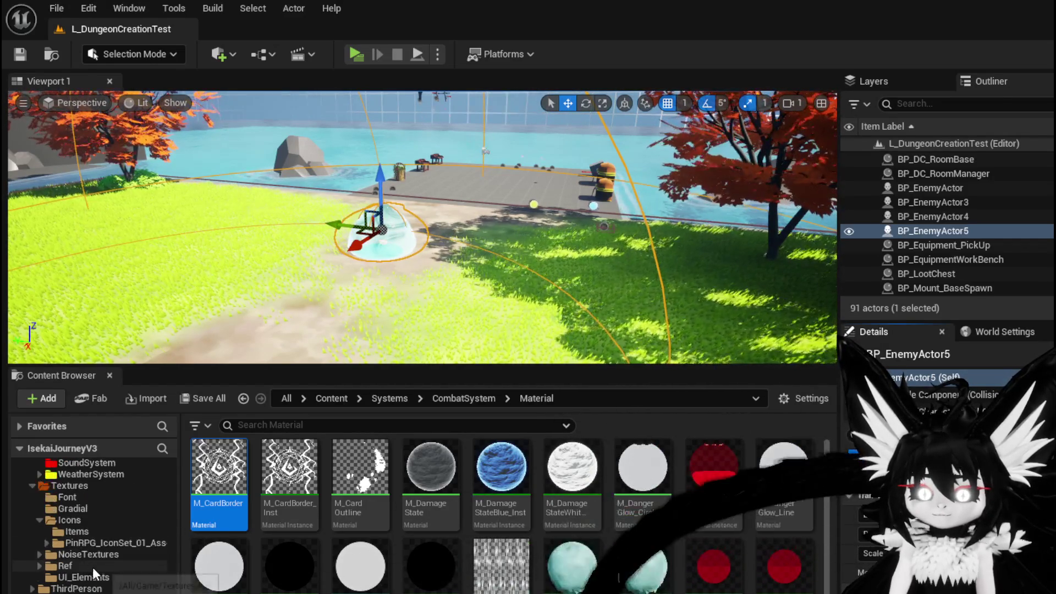
left_click(76, 589)
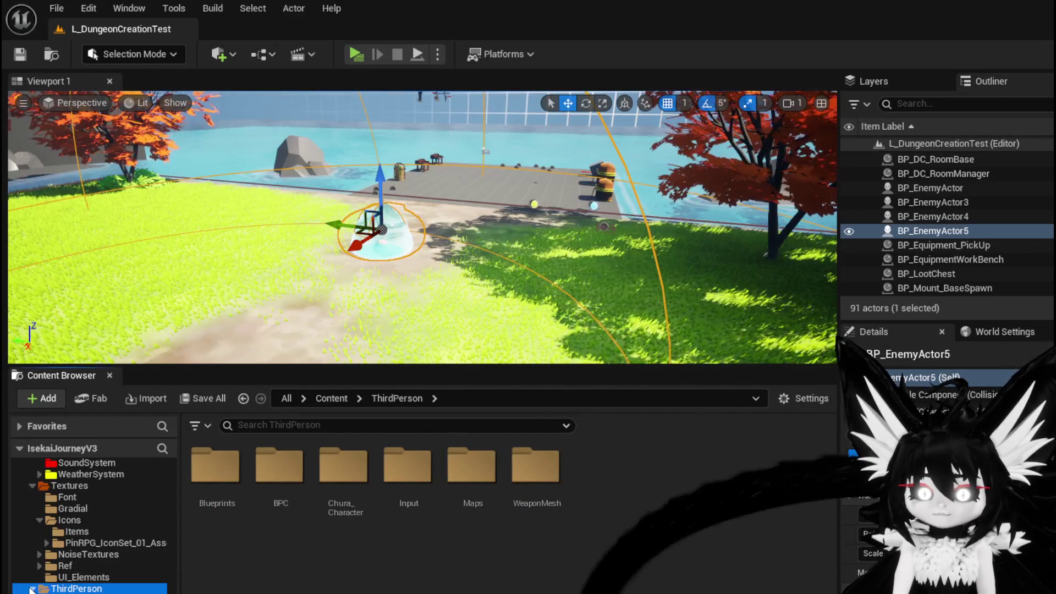
double_click(215, 466)
Step: Open BP_ThirdPersonCharacter and review the Damage Battler, Branch, SET and Set Timer nodes
double_click(428, 479)
scroll(661, 233, "down", 7)
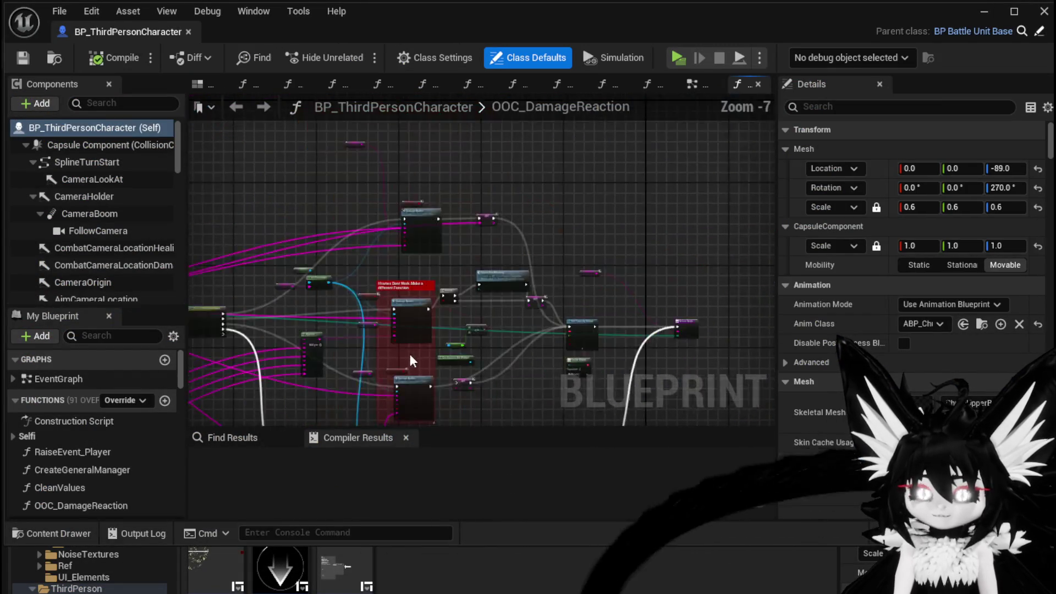
scroll(385, 181, "up", 4)
mouse_move(491, 383)
left_mouse_down()
mouse_move(538, 370)
mouse_move(284, 268)
mouse_move(338, 323)
mouse_move(259, 345)
mouse_move(258, 91)
left_mouse_up()
scroll(338, 323, "up", 1)
scroll(338, 323, "down", 1)
scroll(338, 323, "down", 1)
left_click_drag(259, 165, 336, 389)
mouse_move(617, 350)
left_mouse_down()
mouse_move(399, 227)
mouse_move(378, 142)
left_mouse_up()
scroll(346, 272, "up", 2)
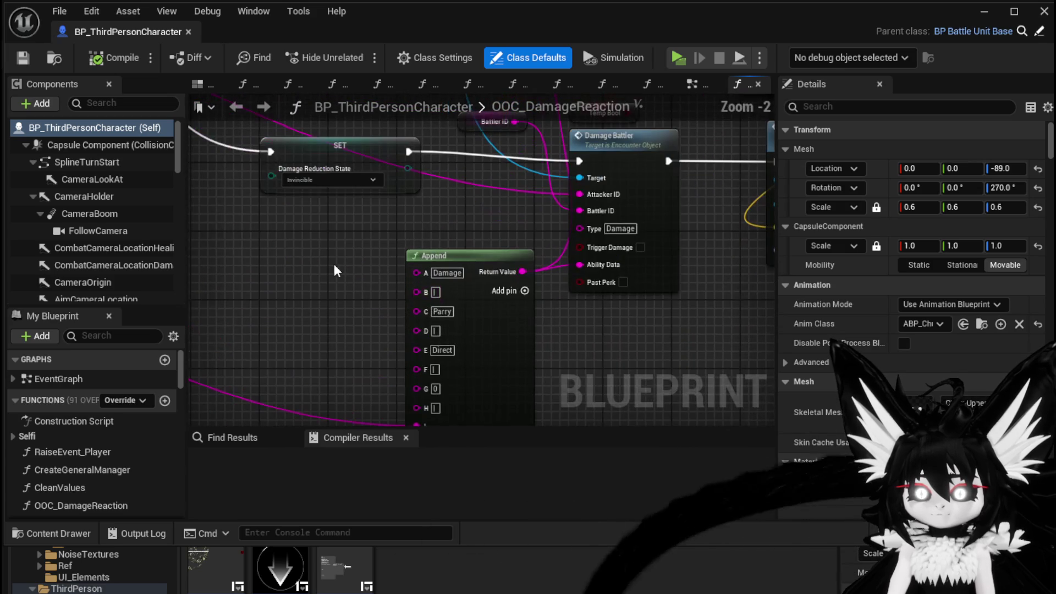
scroll(332, 269, "down", 3)
mouse_move(613, 357)
left_mouse_down()
mouse_move(590, 377)
mouse_move(584, 283)
left_mouse_up()
scroll(590, 377, "up", 2)
scroll(590, 376, "down", 2)
scroll(583, 283, "up", 3)
mouse_move(691, 353)
left_mouse_down()
mouse_move(400, 323)
mouse_move(446, 282)
mouse_move(201, 260)
mouse_move(319, 124)
mouse_move(484, 234)
mouse_move(482, 326)
left_mouse_up()
scroll(446, 283, "down", 1)
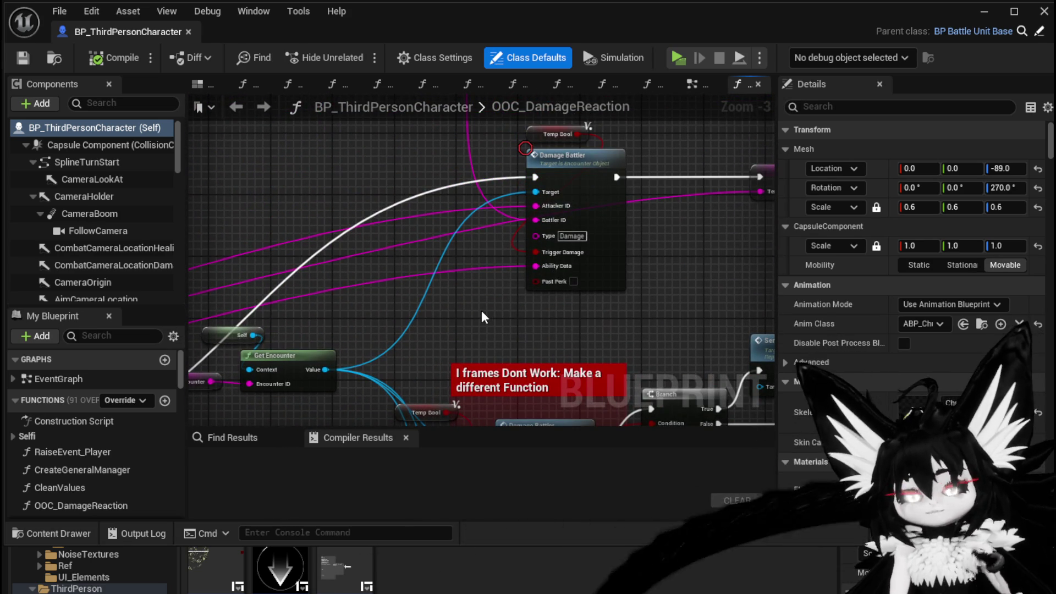
Step: Save BP_ThirdPersonCharacter without adding any node
right_click(482, 312)
left_click(464, 289)
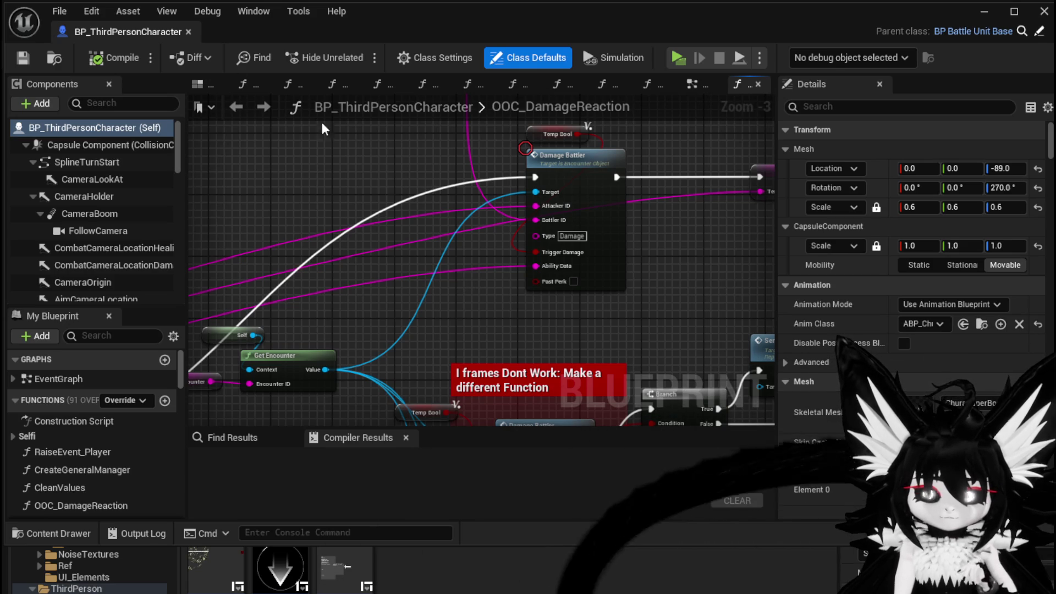
key("ctrl+s")
Step: Move the Player Camera Manager getter beside the Call On Hit Reaction node
left_click_drag(550, 275, 247, 159)
scroll(385, 247, "down", 1)
left_click_drag(605, 331, 761, 261)
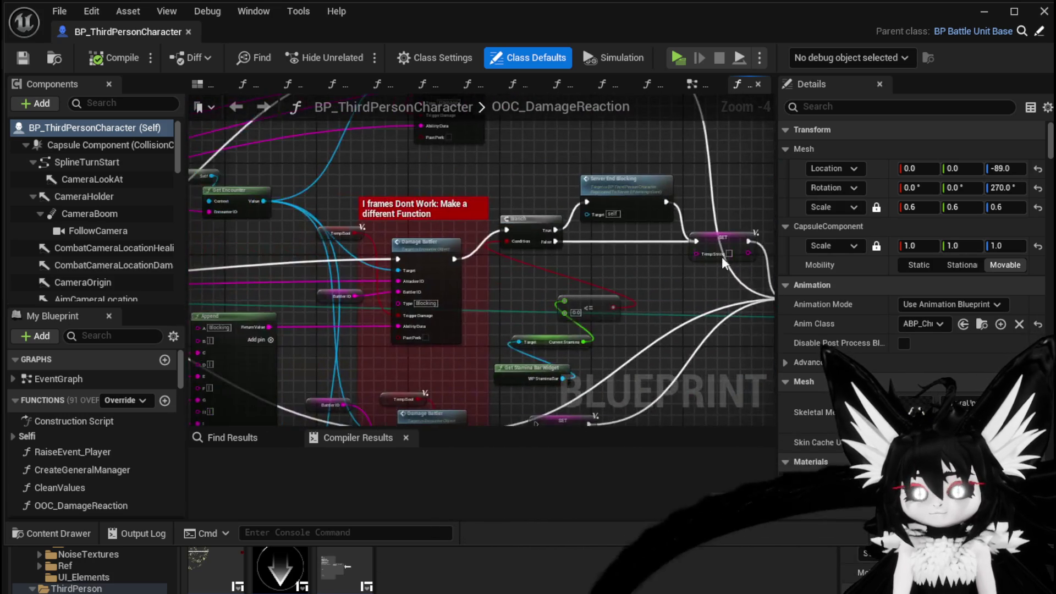
left_click_drag(385, 275, 562, 209)
left_click_drag(275, 248, 572, 237)
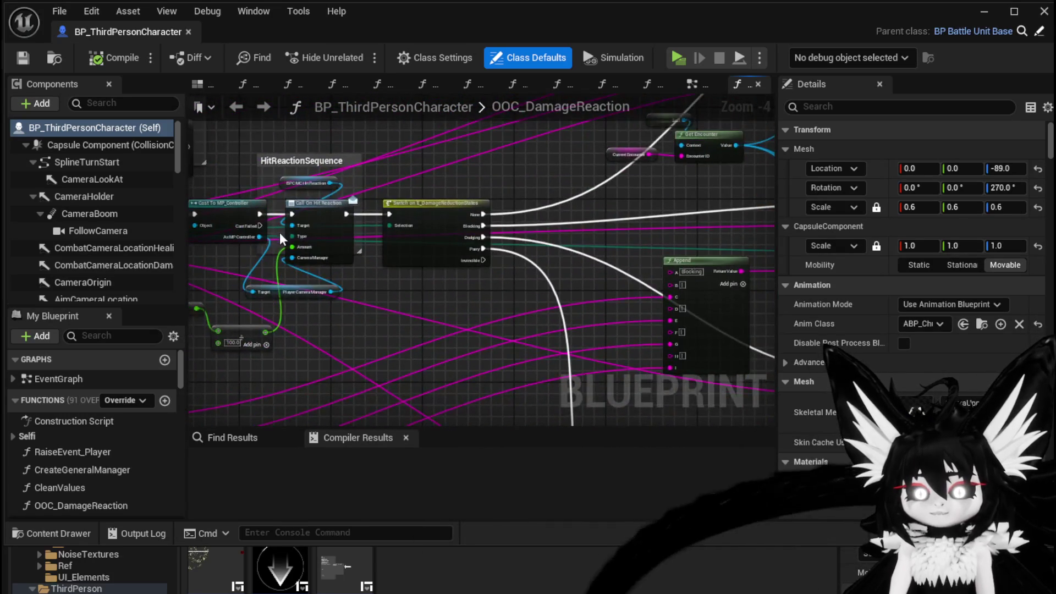
scroll(282, 238, "up", 3)
left_click(475, 218)
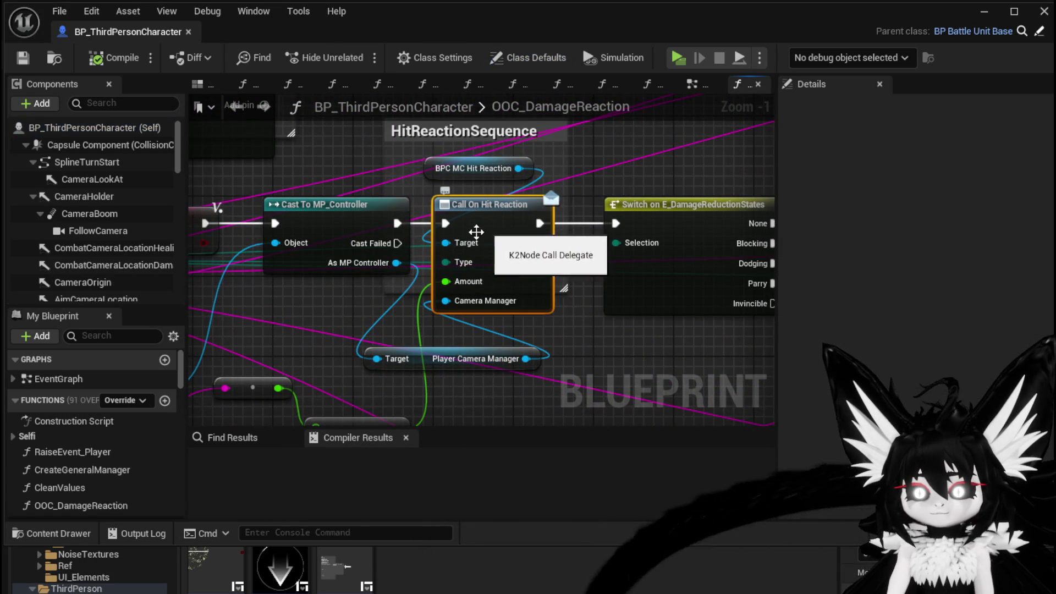
left_click_drag(501, 298, 383, 238)
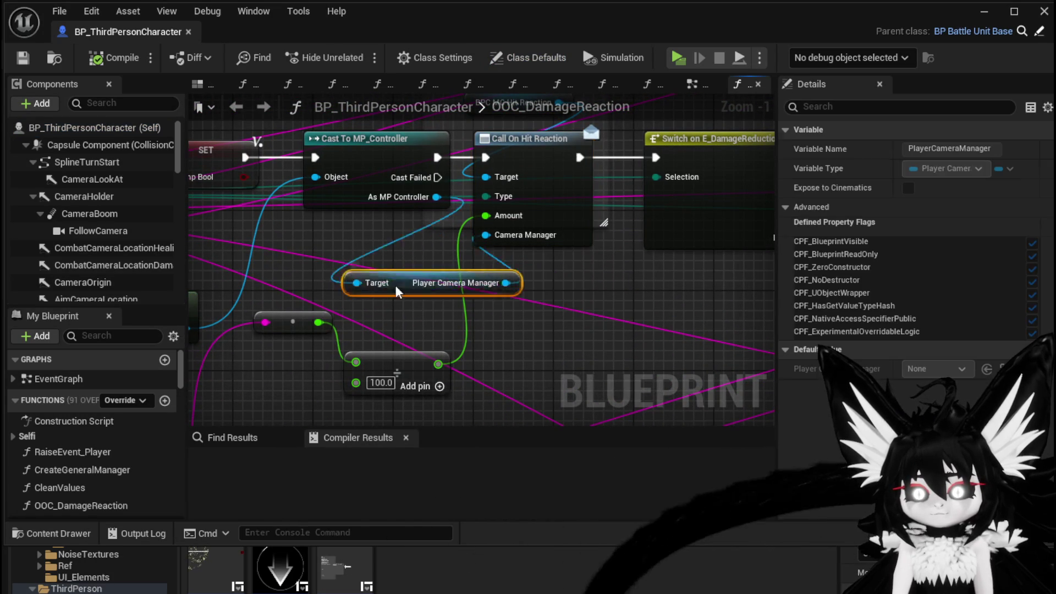
left_click(534, 270)
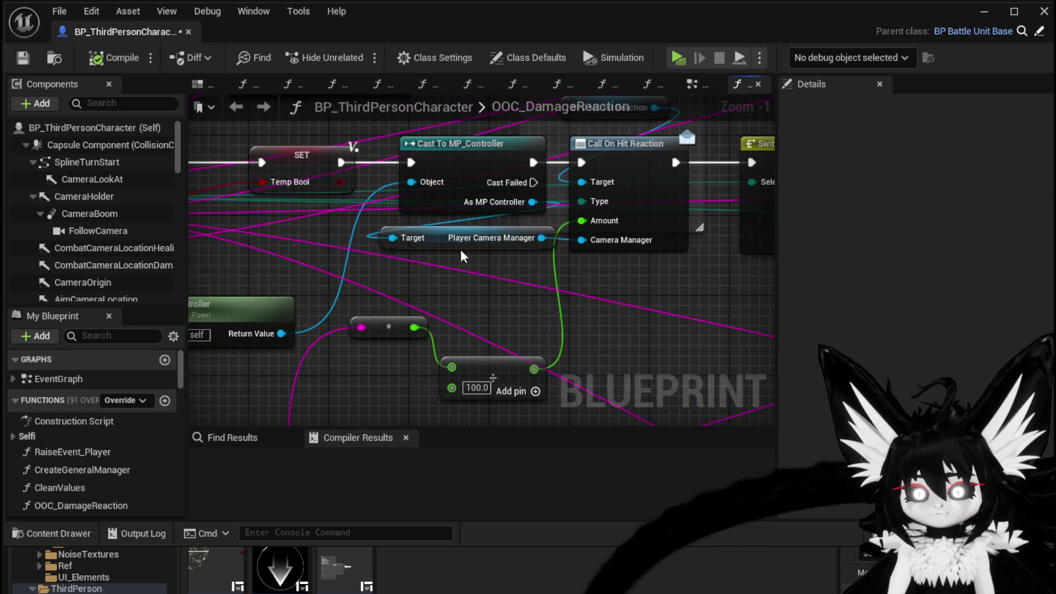
left_click(452, 247)
left_click(621, 275)
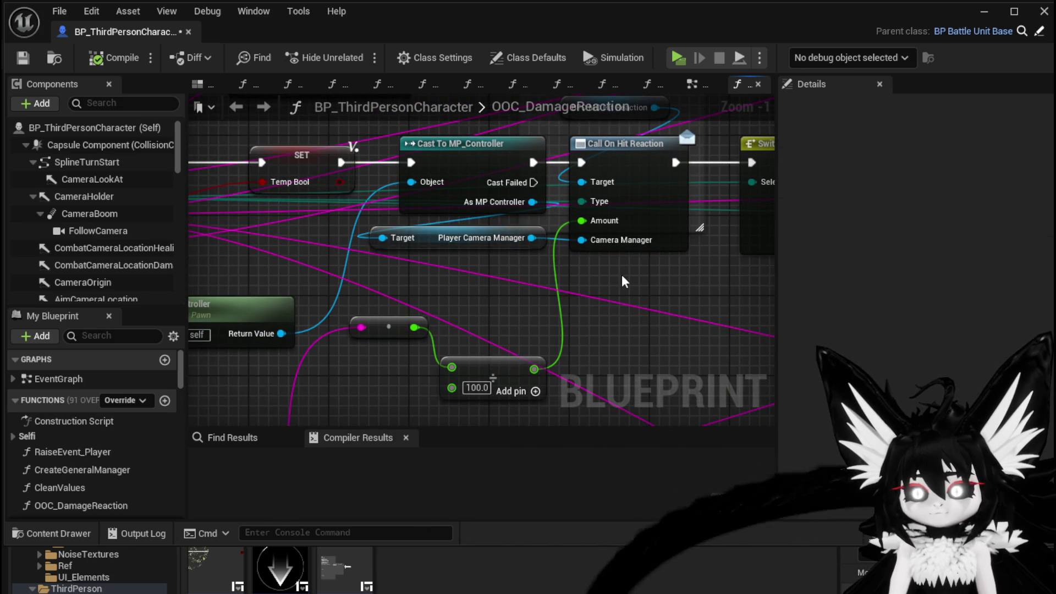
Step: Compile and save BP_ThirdPersonCharacter, then return to the level editor
scroll(550, 275, "down", 2)
left_click_drag(434, 290, 513, 251)
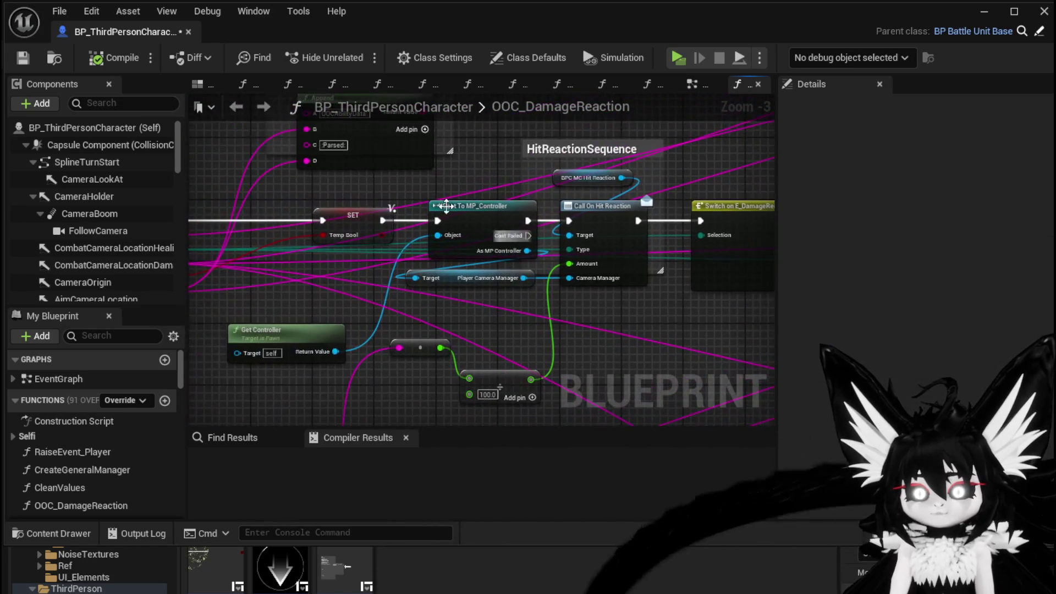
left_click_drag(502, 168, 409, 230)
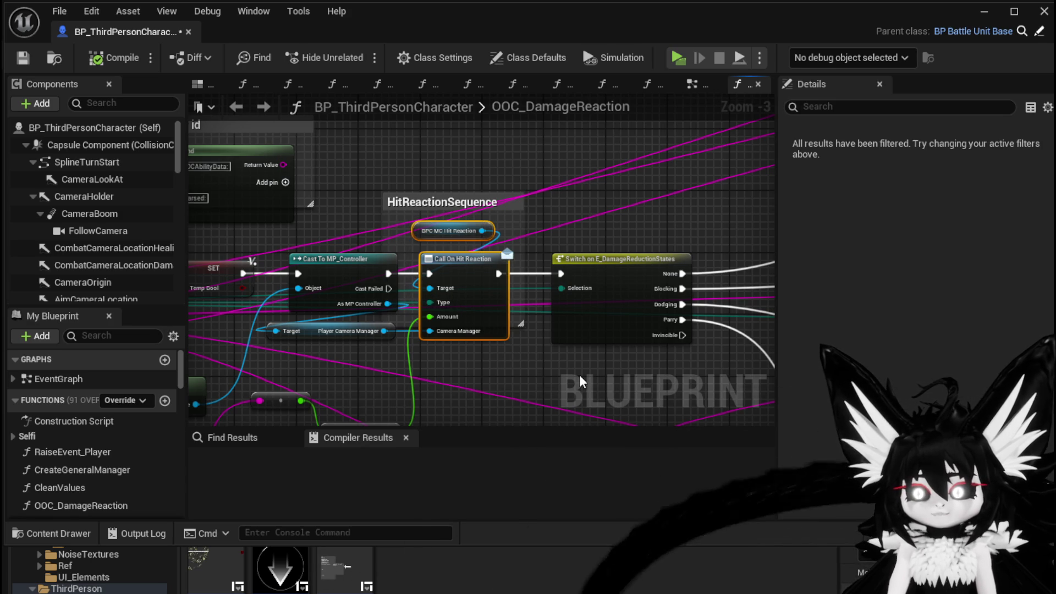
left_click(120, 67)
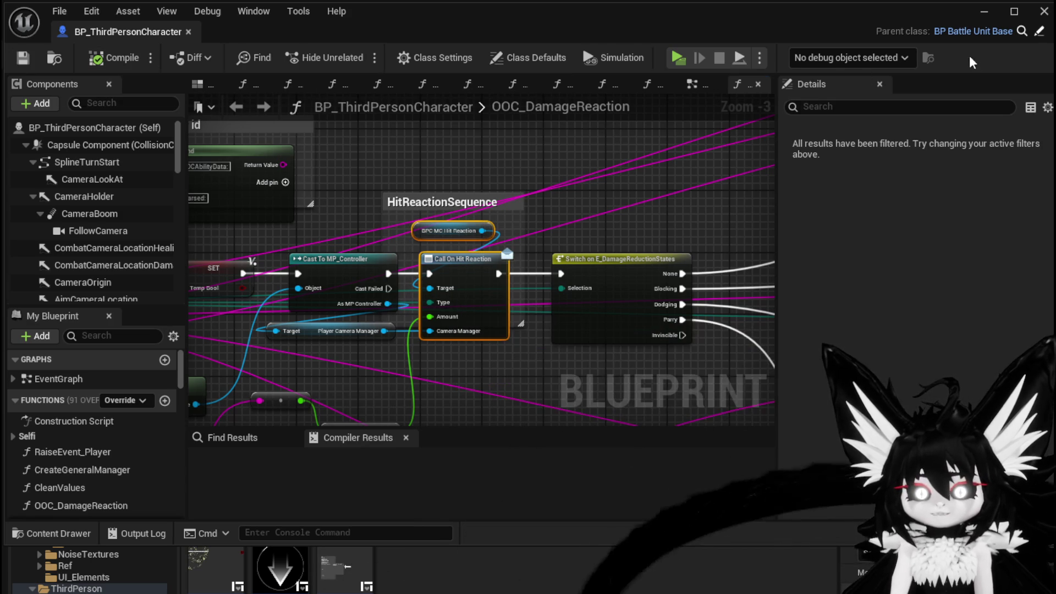
left_click(984, 12)
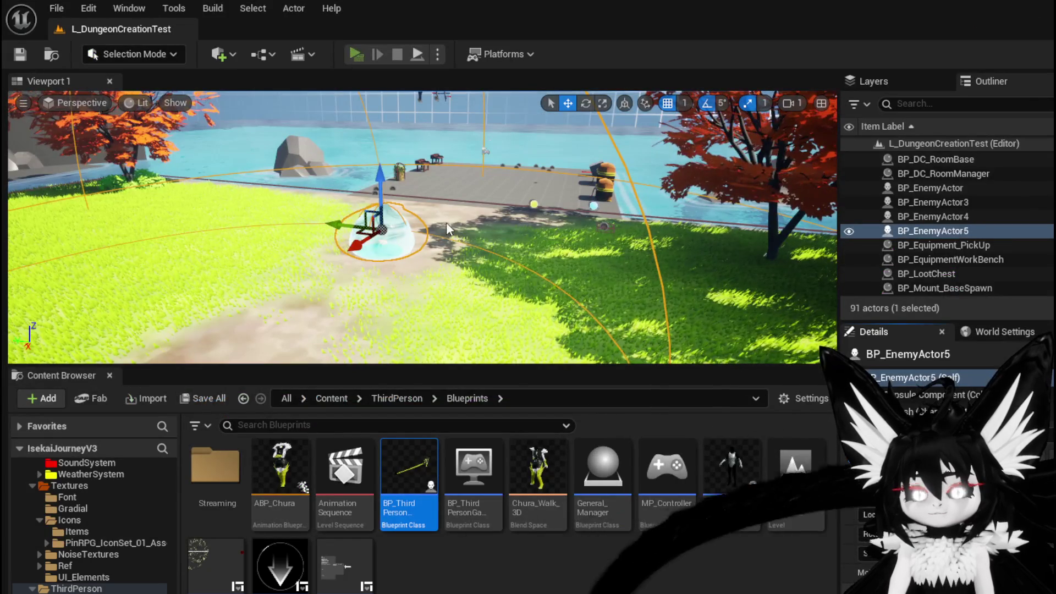
Step: Run a standalone playtest, walk to the big slime and fight it, then save the level
key("alt+p")
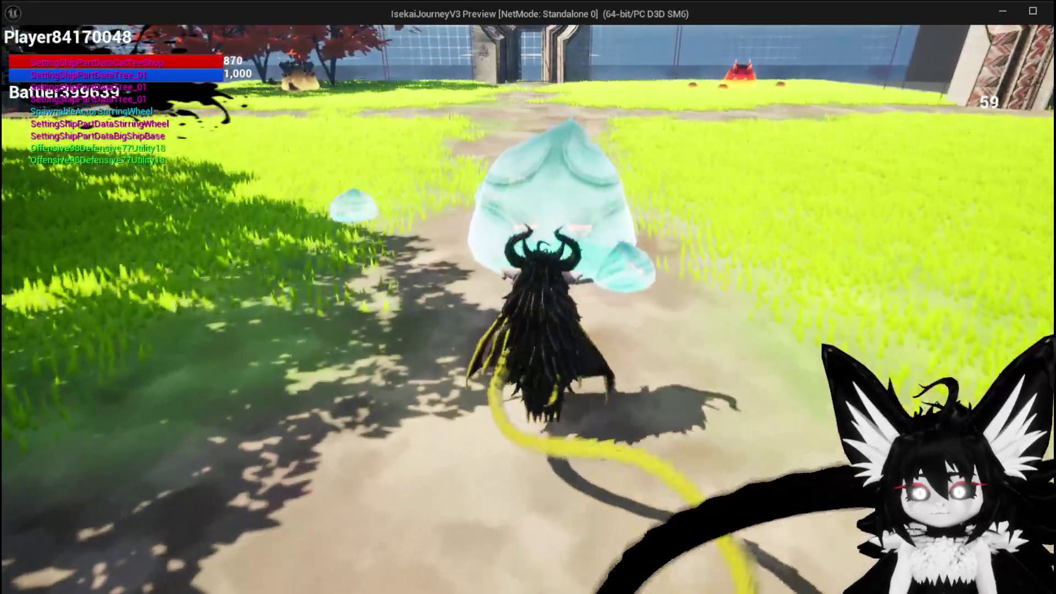
key("w")
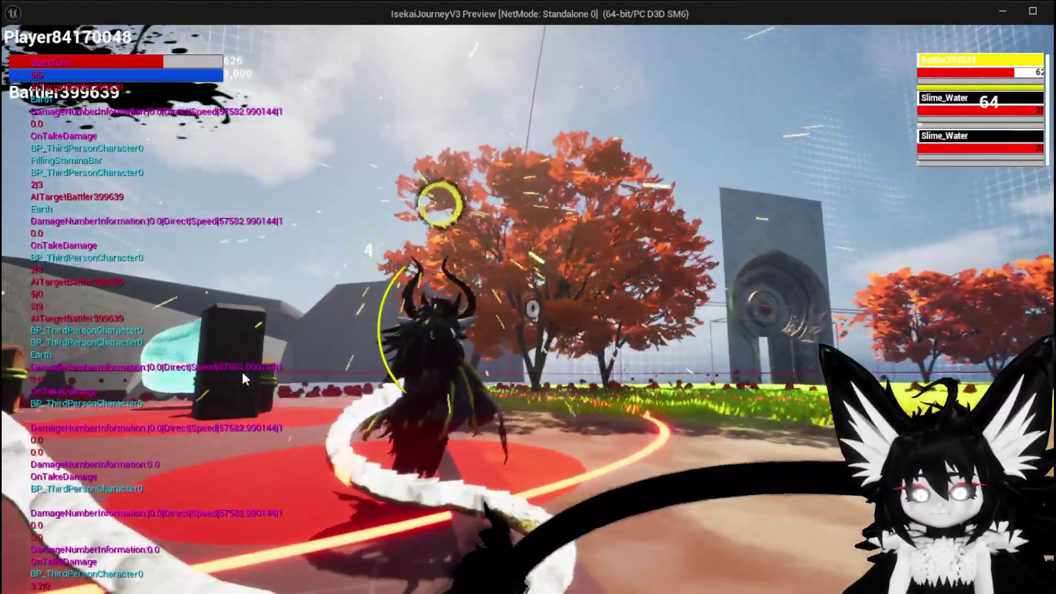
key("Escape")
left_click(21, 53)
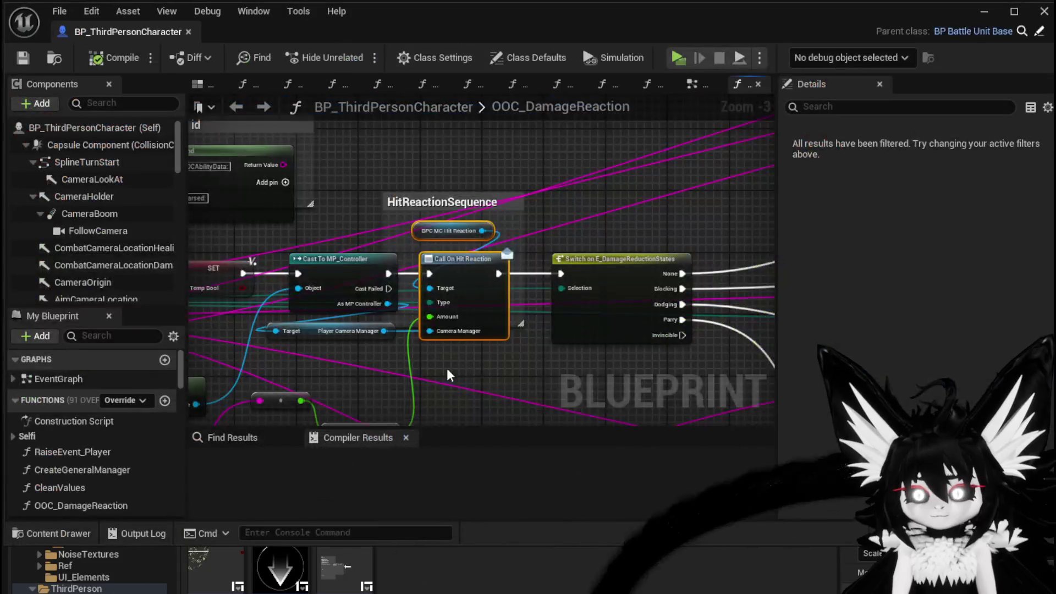
Step: Pan the graph across Damage Battler, Branch, Set Timer by Event and the Return Node
scroll(491, 257, "up", 5)
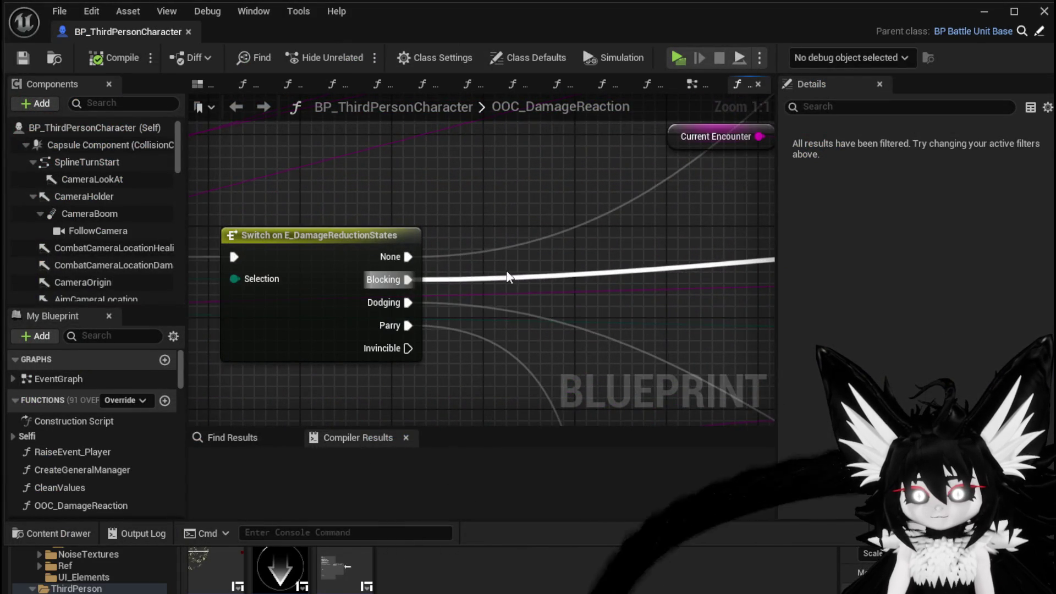
scroll(491, 279, "down", 3)
mouse_move(490, 279)
left_mouse_down()
mouse_move(500, 304)
mouse_move(229, 297)
left_mouse_up()
left_click_drag(590, 298, 212, 277)
left_click_drag(603, 226, 347, 236)
scroll(348, 236, "up", 2)
scroll(655, 203, "down", 4)
scroll(601, 292, "up", 4)
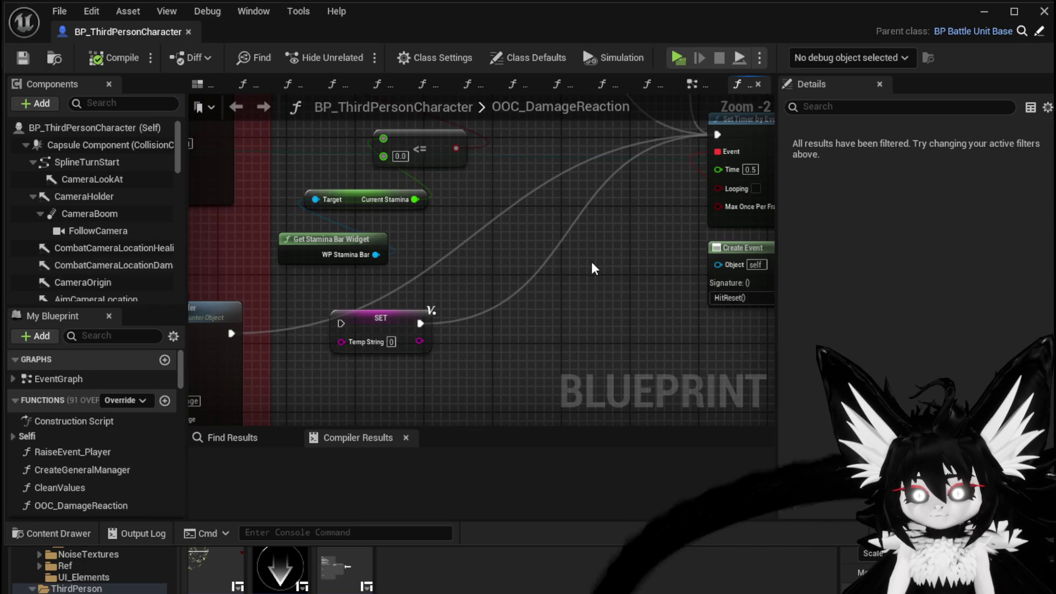
scroll(592, 267, "down", 4)
scroll(566, 302, "up", 3)
left_click_drag(487, 254, 545, 318)
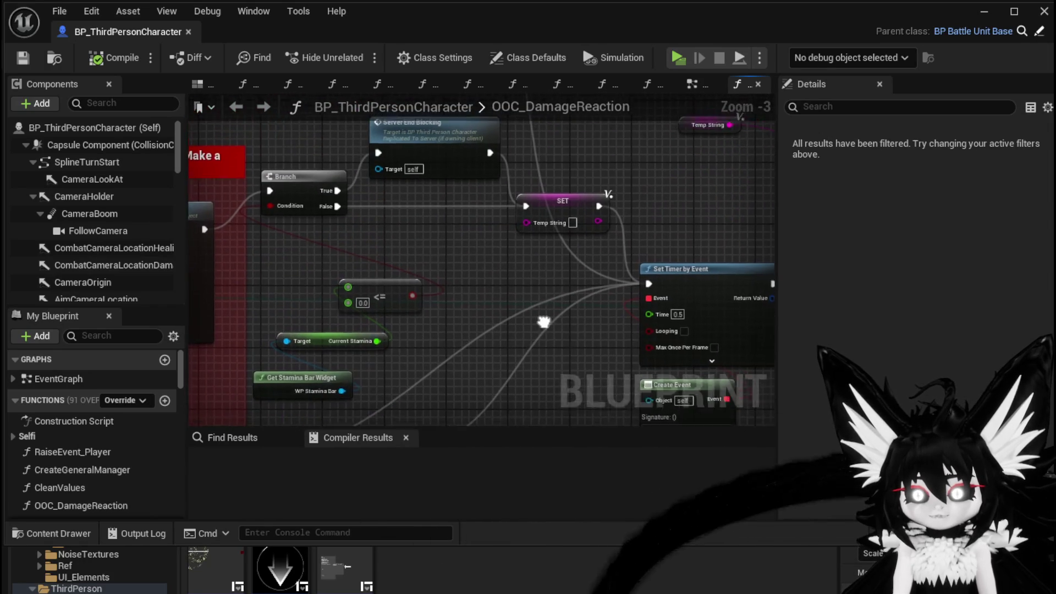
mouse_move(488, 292)
left_mouse_down()
mouse_move(229, 267)
mouse_move(249, 337)
mouse_move(316, 354)
mouse_move(588, 306)
mouse_move(596, 242)
mouse_move(443, 312)
mouse_move(495, 202)
mouse_move(506, 329)
mouse_move(538, 196)
mouse_move(523, 278)
mouse_move(521, 236)
mouse_move(519, 370)
mouse_move(550, 229)
mouse_move(462, 300)
mouse_move(514, 359)
left_mouse_up()
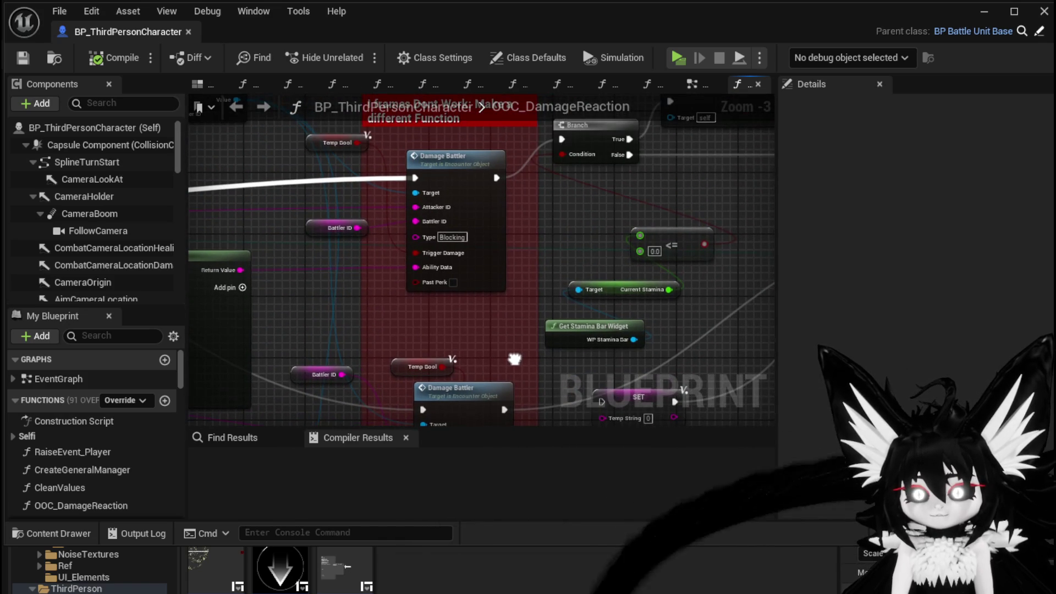
mouse_move(553, 267)
left_mouse_down()
mouse_move(556, 163)
mouse_move(527, 254)
left_mouse_up()
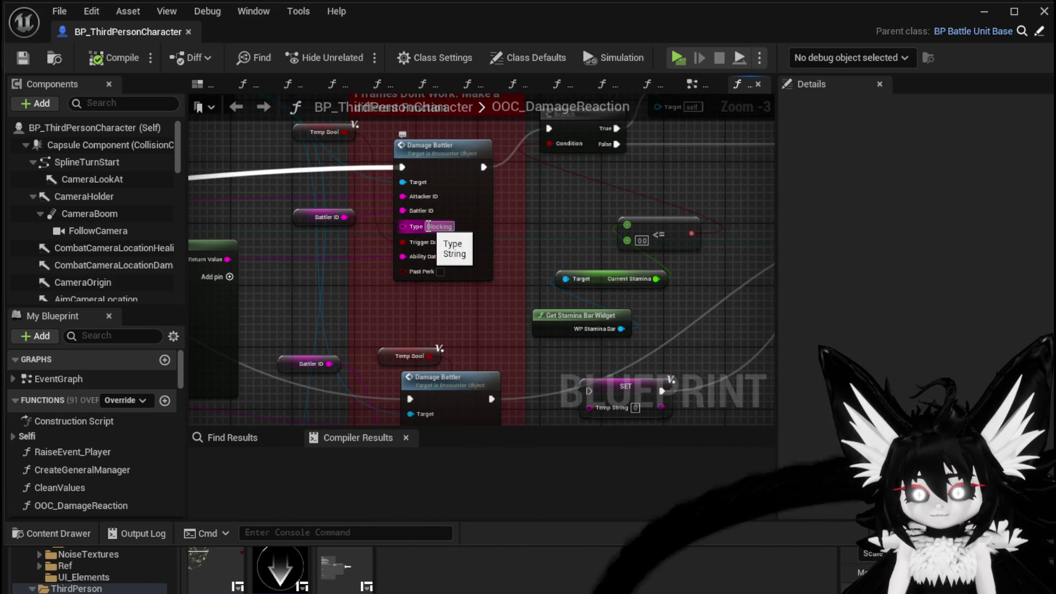
Step: Set the upper Damage Battler's Type to Damage, compile and save, and return to the level
type("Damage")
key("Return")
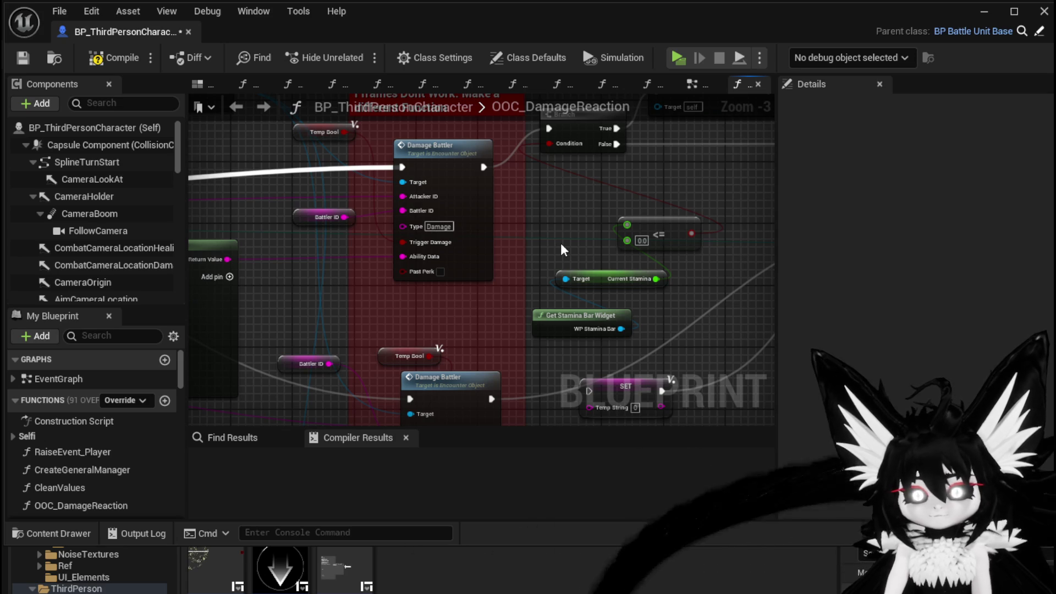
left_click(31, 57)
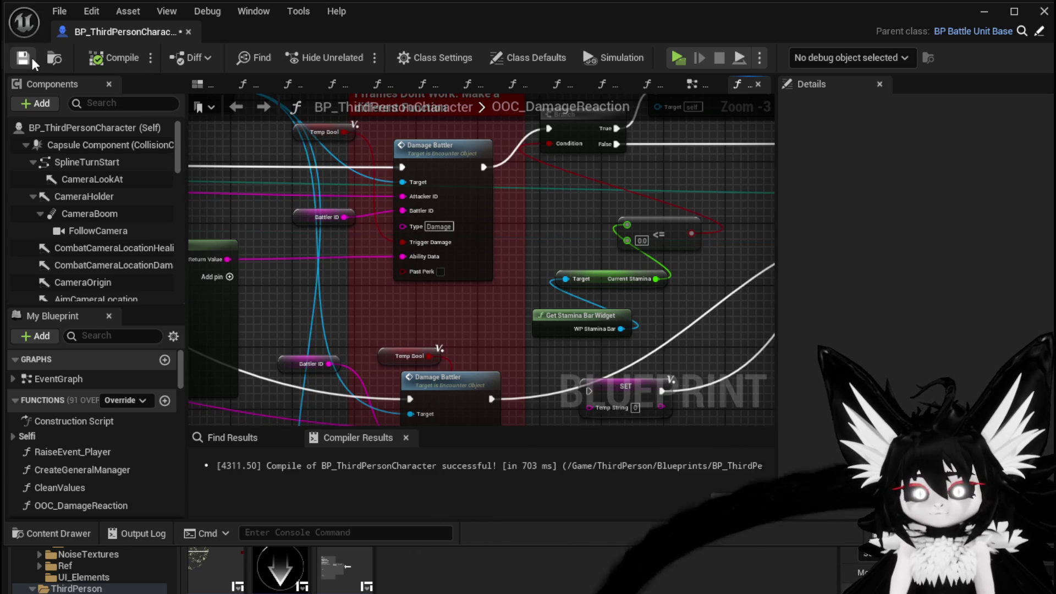
left_click(985, 16)
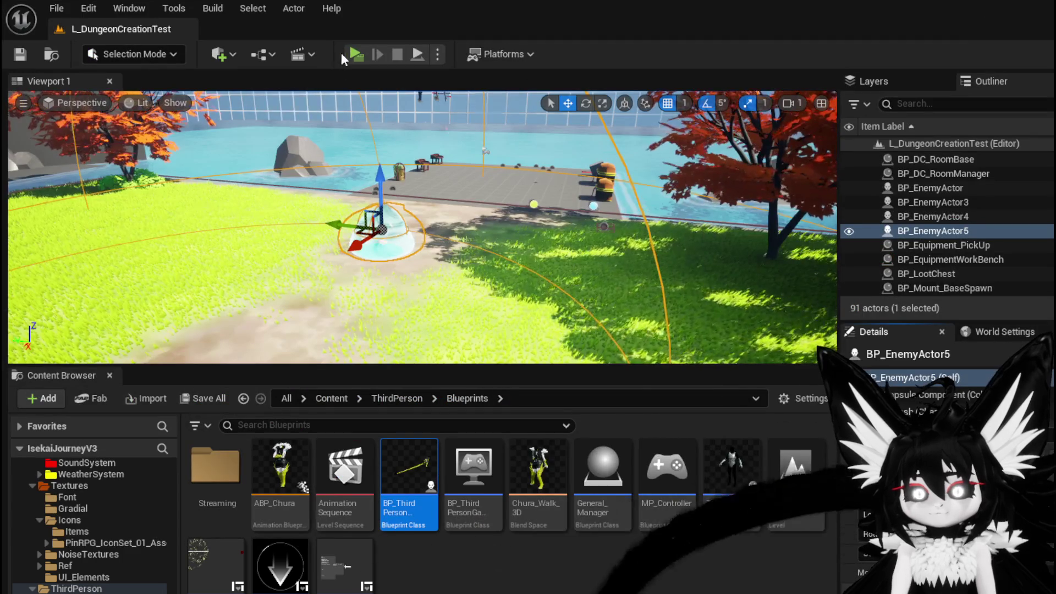
Step: Play a standalone preview fighting the water slimes, then close it with Escape
left_click(356, 53)
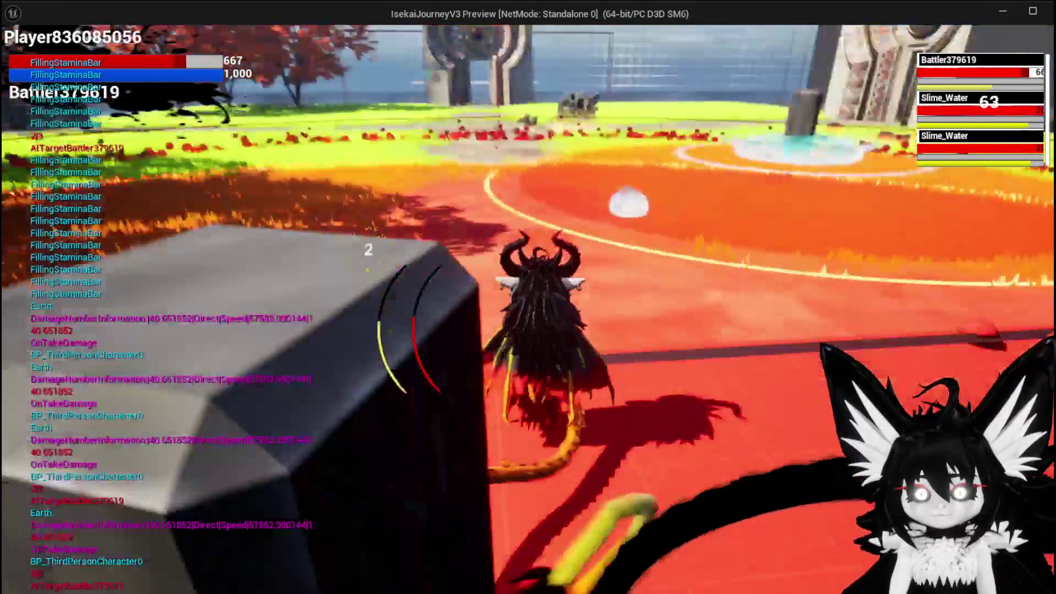
key("Escape")
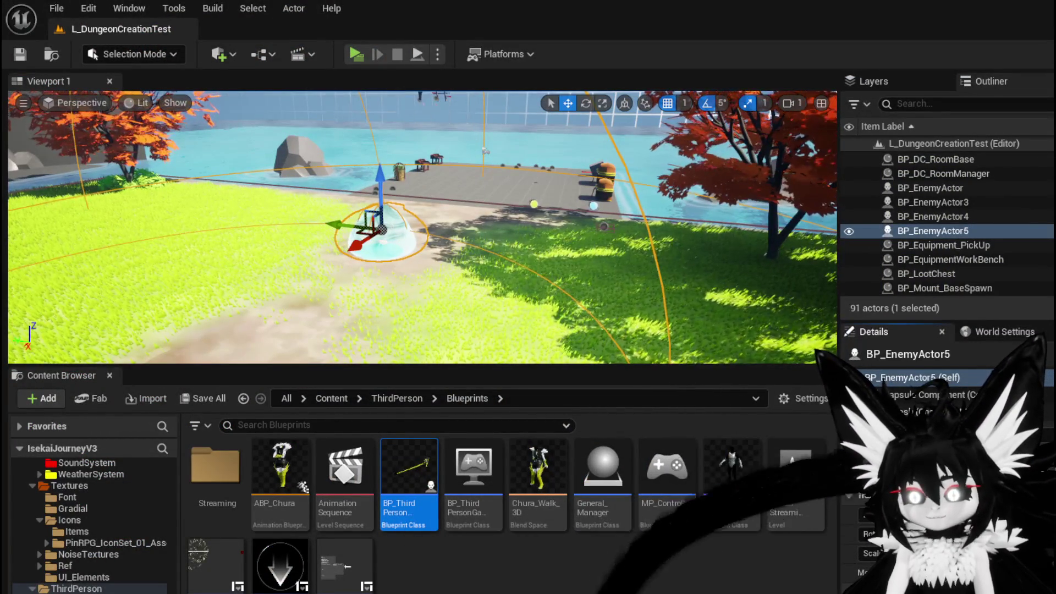
Step: Connect Damage Battler's execution output to the Branch, recompile with F7, and relaunch the standalone game
key("alt+Tab")
mouse_move(55, 220)
left_mouse_down()
mouse_move(242, 271)
mouse_move(791, 220)
mouse_move(680, 211)
left_mouse_up()
left_click_drag(616, 212, 622, 208)
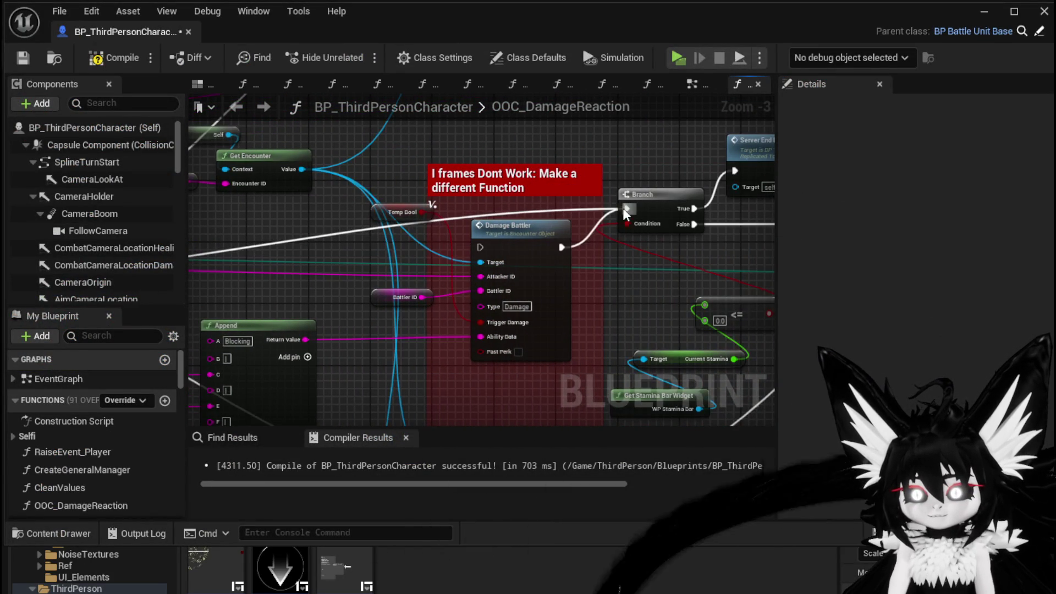
key("F7")
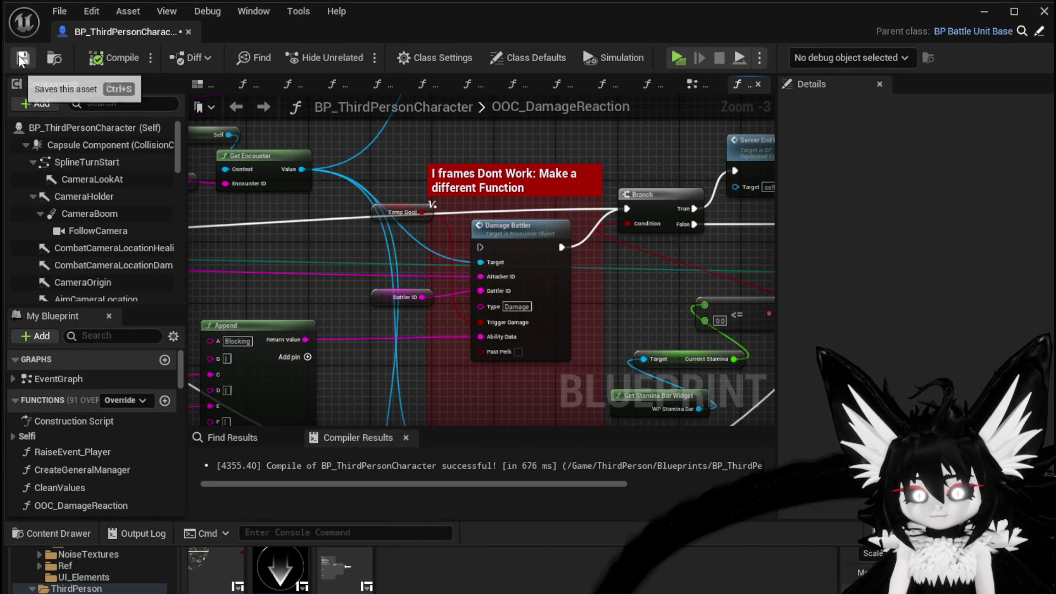
left_click(984, 11)
left_click(345, 48)
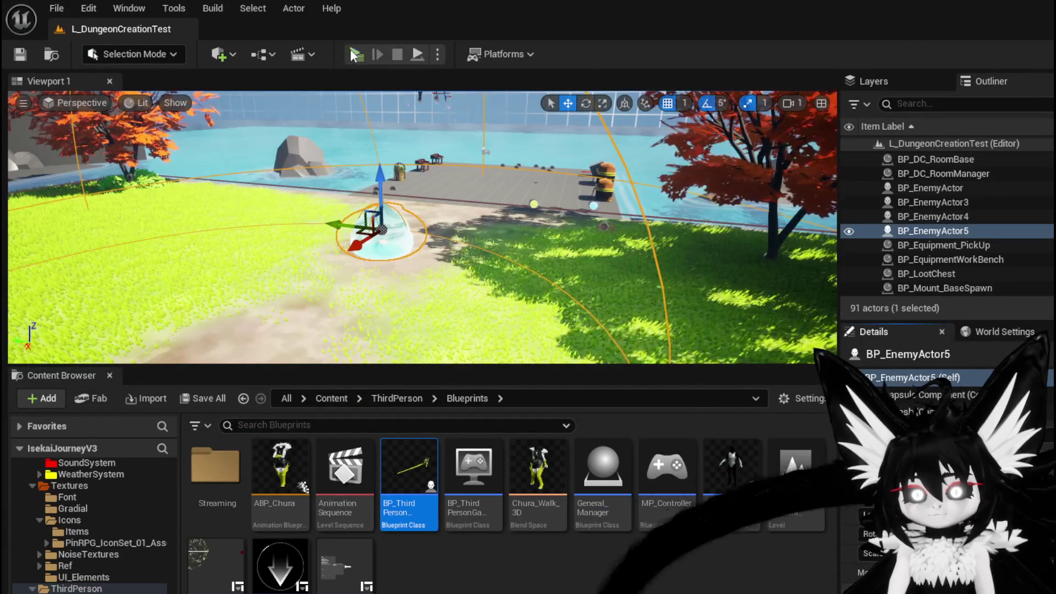
Step: Run to the slime, accept the battle prompt and fight, then exit and save the level
key("w")
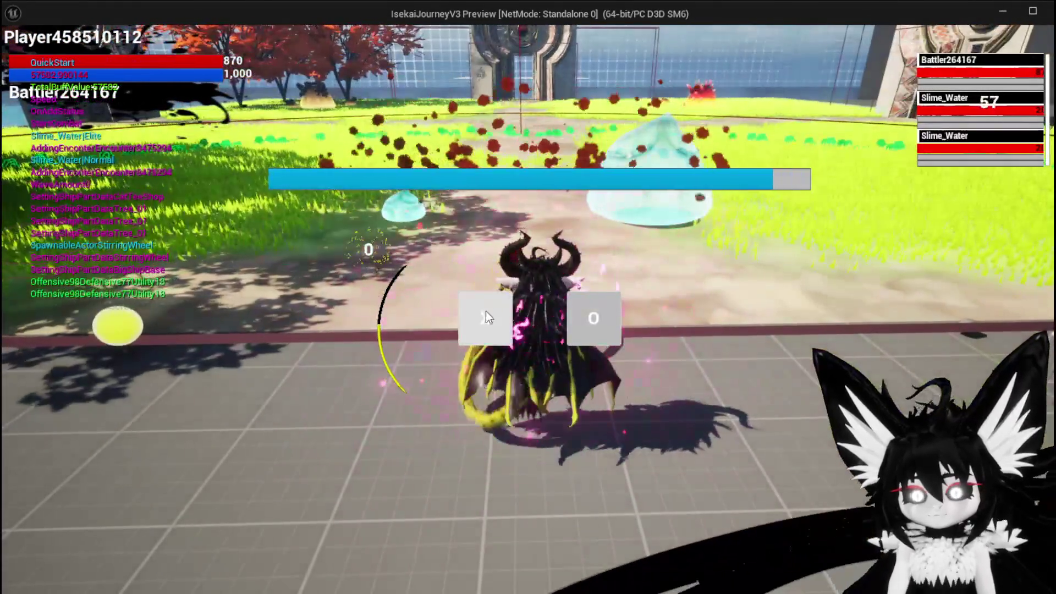
left_click(487, 312)
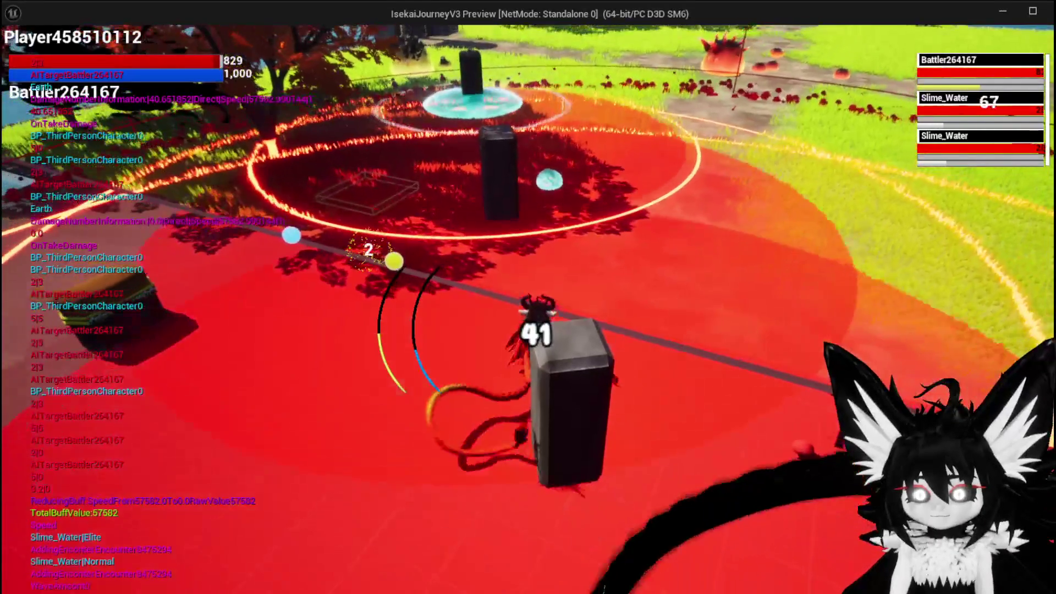
key("Escape")
key("ctrl+s")
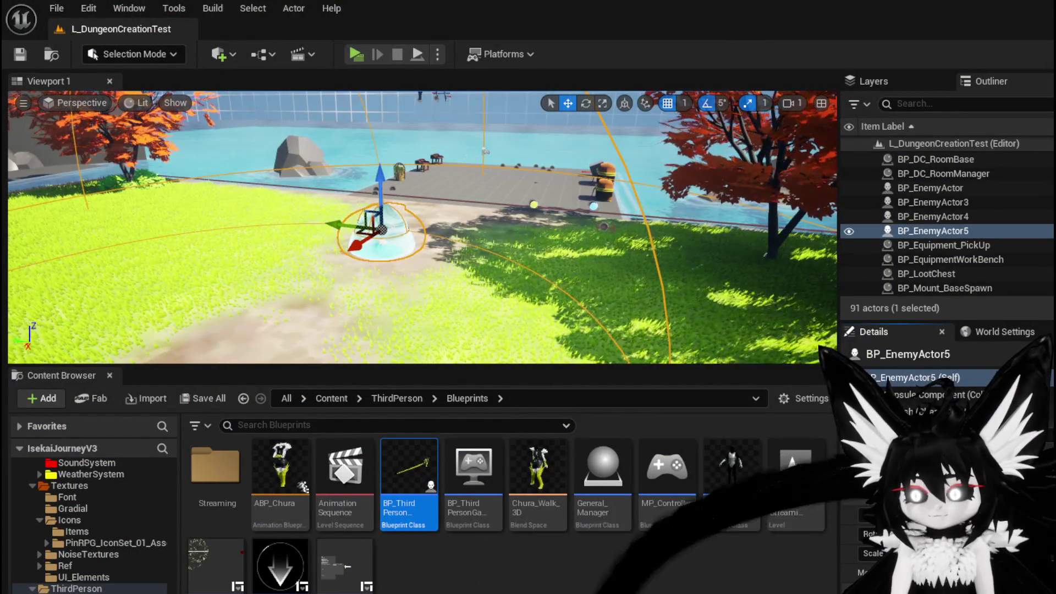
Step: Open BP_ThirdPersonCharacter and wire the damage-reduction Switch's Blocking case into Damage Battler
double_click(409, 467)
left_click_drag(638, 214, 302, 289)
mouse_move(705, 263)
left_mouse_down()
mouse_move(629, 282)
mouse_move(504, 252)
left_mouse_up()
Step: Open Encounter_Object's DamageBattler function and inspect its Print String and Switch on String nodes
left_click(484, 251)
double_click(484, 251)
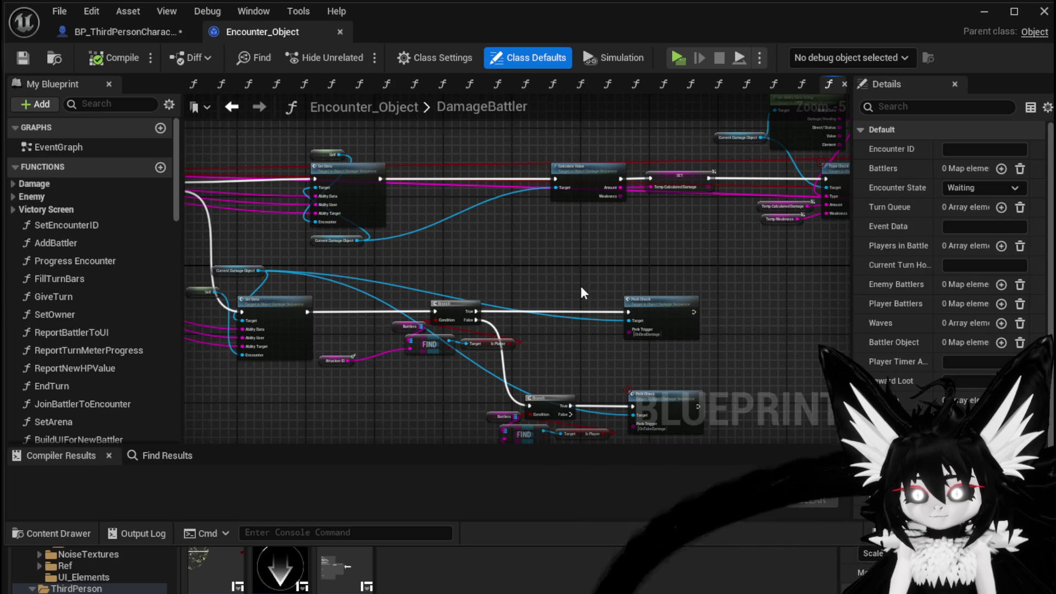
mouse_move(308, 237)
left_mouse_down()
mouse_move(337, 259)
mouse_move(271, 263)
mouse_move(367, 216)
left_mouse_up()
scroll(639, 223, "up", 2)
mouse_move(639, 223)
left_mouse_down()
mouse_move(308, 231)
mouse_move(297, 287)
left_mouse_up()
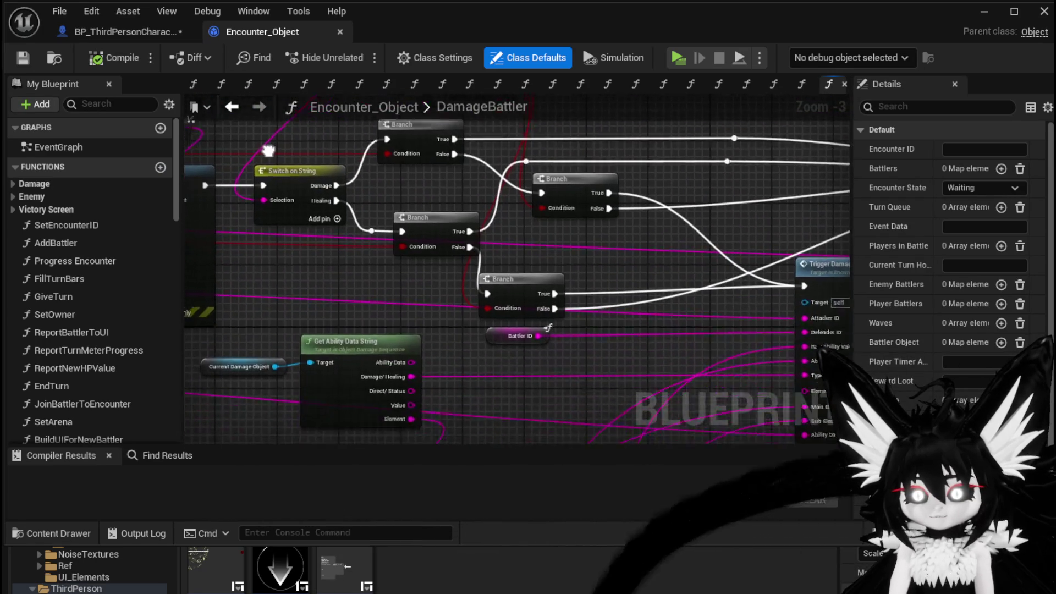
scroll(368, 239, "down", 1)
Step: Examine the Get Ability Data String and Type Check nodes, then compile and save Encounter_Object
mouse_move(566, 217)
left_mouse_down()
mouse_move(642, 114)
mouse_move(770, 154)
mouse_move(715, 220)
mouse_move(807, 283)
mouse_move(539, 257)
mouse_move(325, 268)
left_mouse_up()
scroll(331, 273, "up", 1)
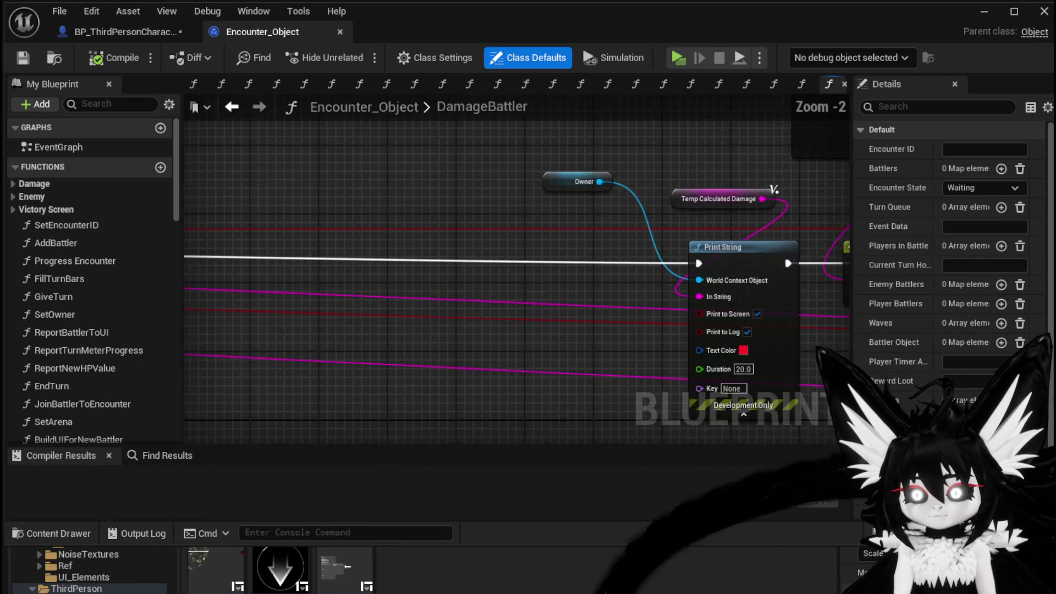
scroll(523, 238, "up", 1)
left_click_drag(524, 238, 406, 244)
mouse_move(570, 270)
left_mouse_down()
mouse_move(732, 279)
mouse_move(570, 271)
left_mouse_up()
scroll(507, 236, "down", 3)
left_click_drag(507, 236, 630, 243)
scroll(630, 243, "up", 1)
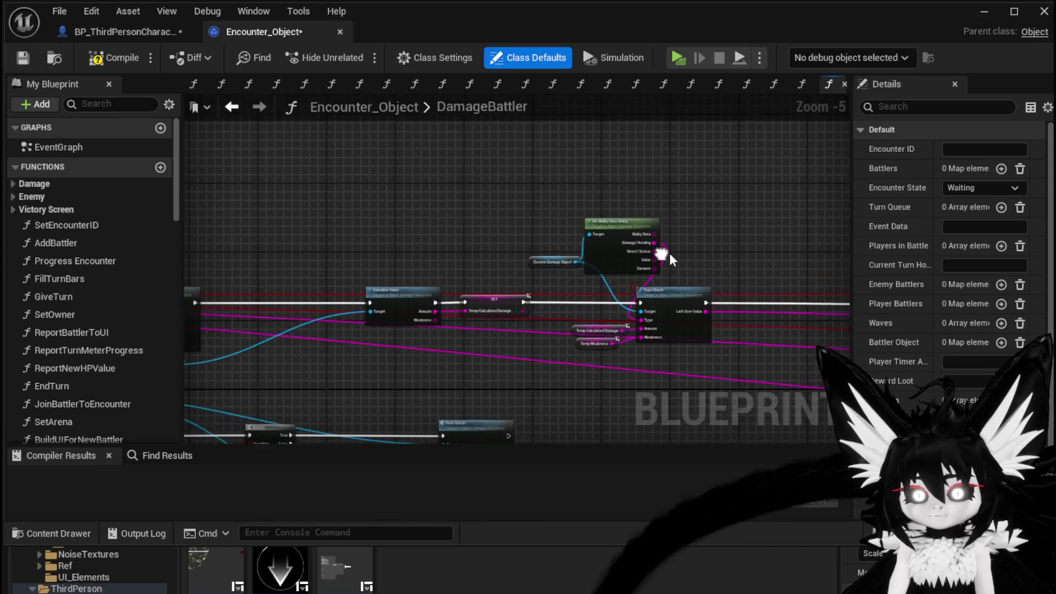
scroll(791, 293, "up", 1)
left_click_drag(449, 416, 378, 302)
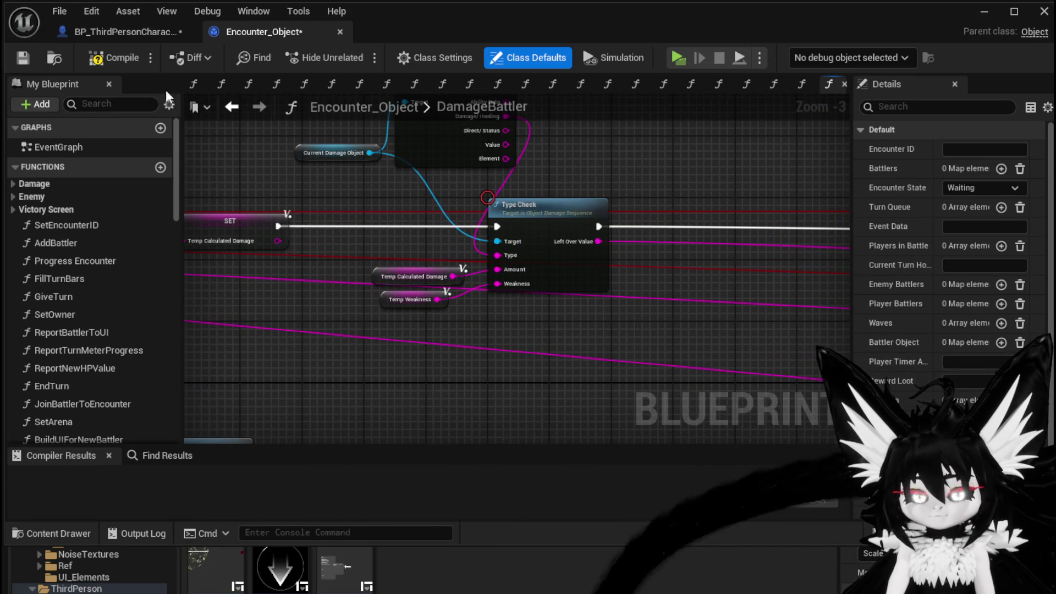
left_click(25, 59)
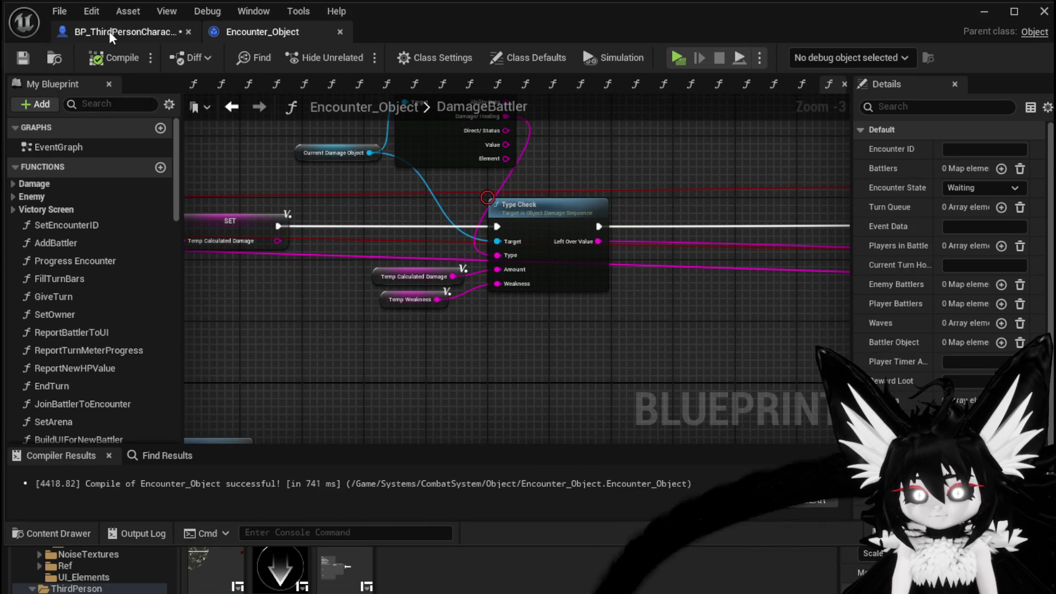
Step: Add a breakpoint on the character's Damage Battler node, save, and launch the game
left_click(124, 32)
left_click(22, 58)
right_click(449, 241)
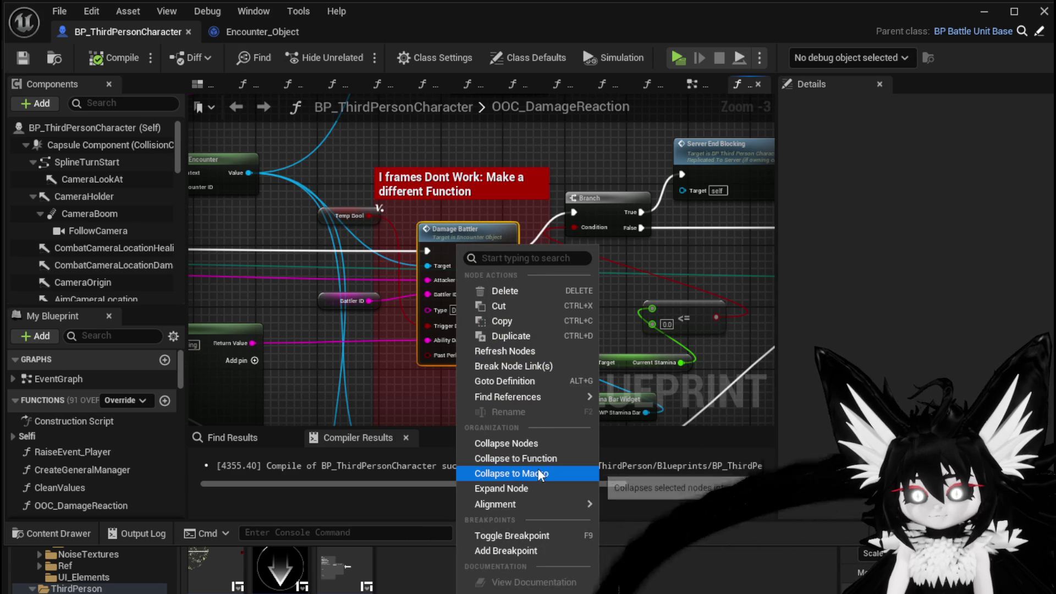
left_click(503, 552)
left_click(25, 57)
left_click(984, 11)
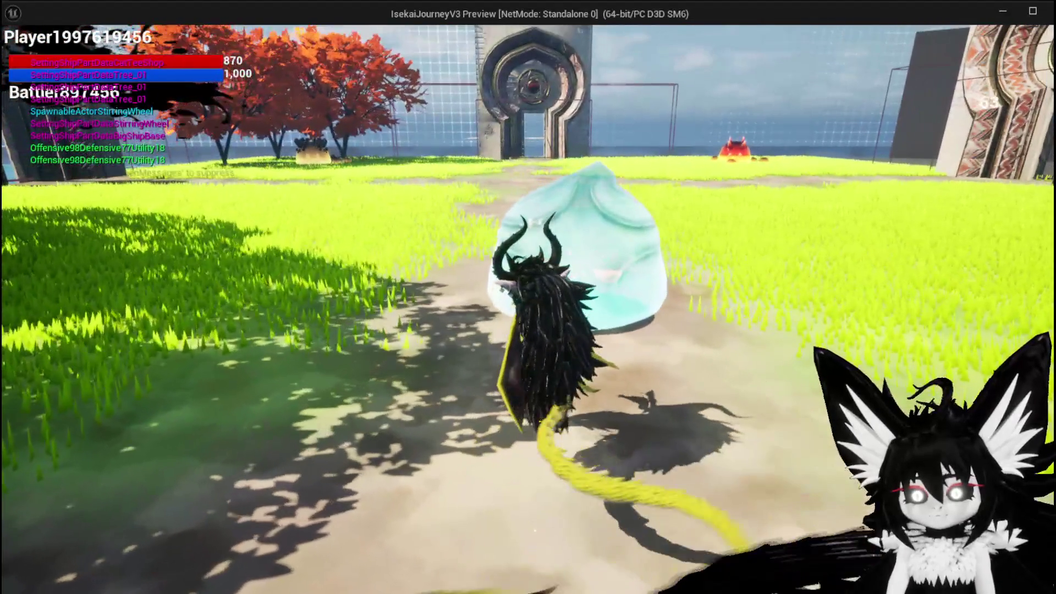
Step: Attack the water slime and jump until the Damage Battler breakpoint pauses execution
left_click(528, 297)
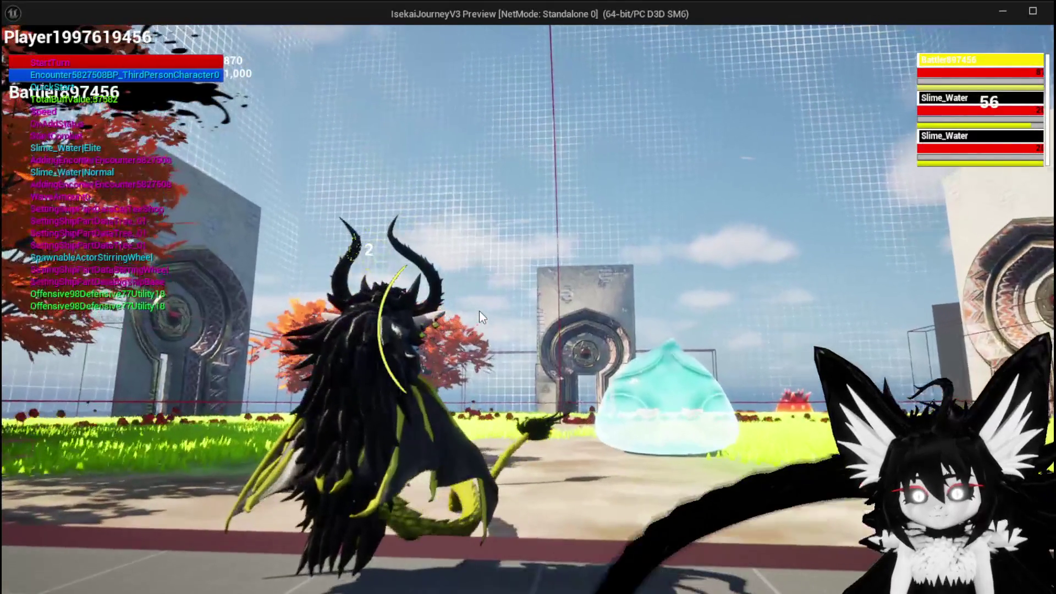
key("w")
key("space")
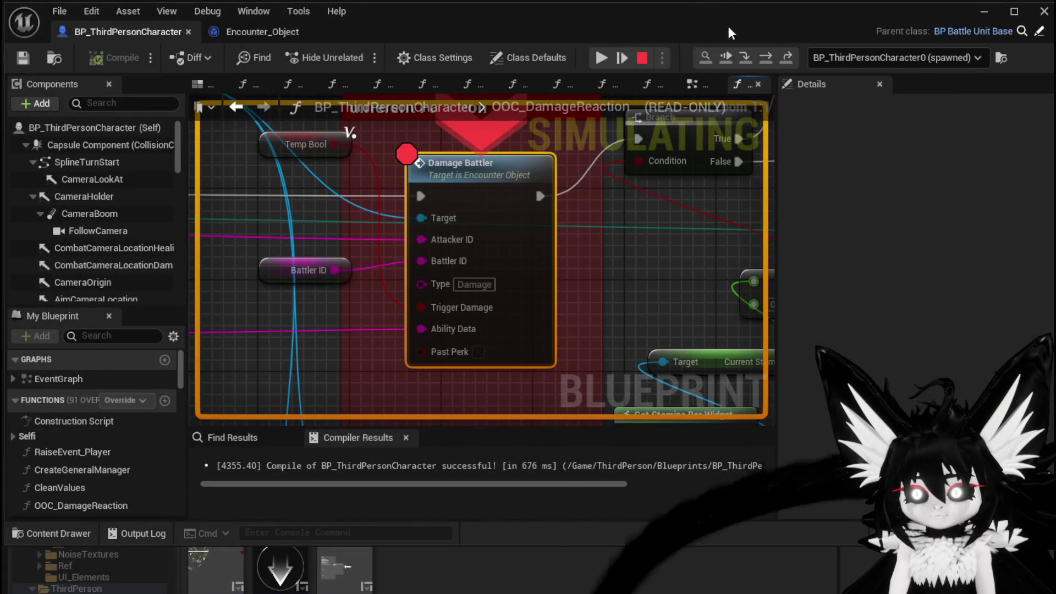
Step: Step into DamageBattler and over Set Data and Branch to the Perk Check node
left_click(748, 57)
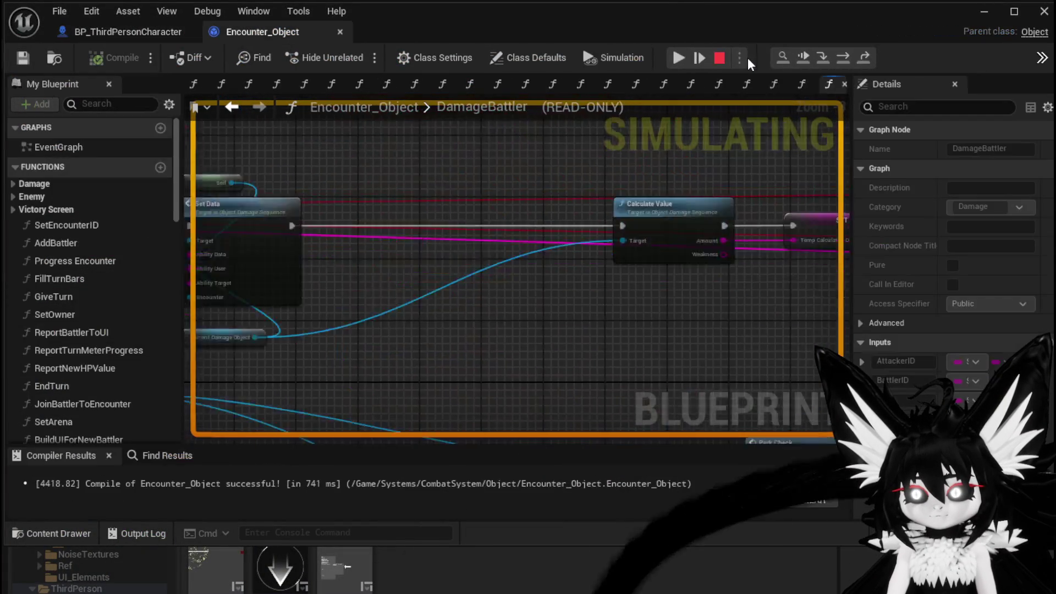
left_click(841, 58)
left_click(843, 59)
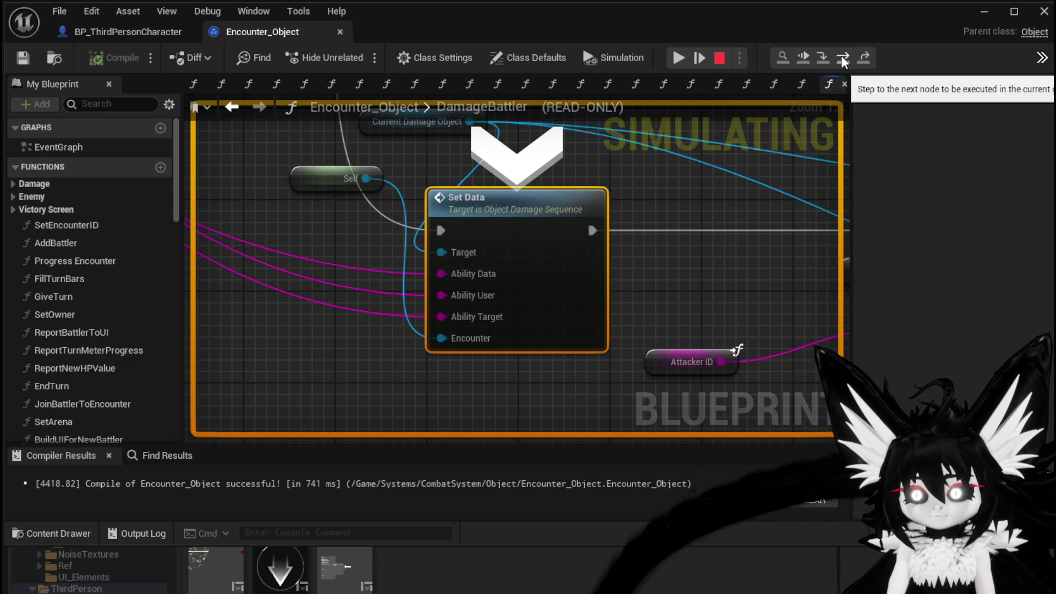
left_click(843, 60)
left_click(843, 59)
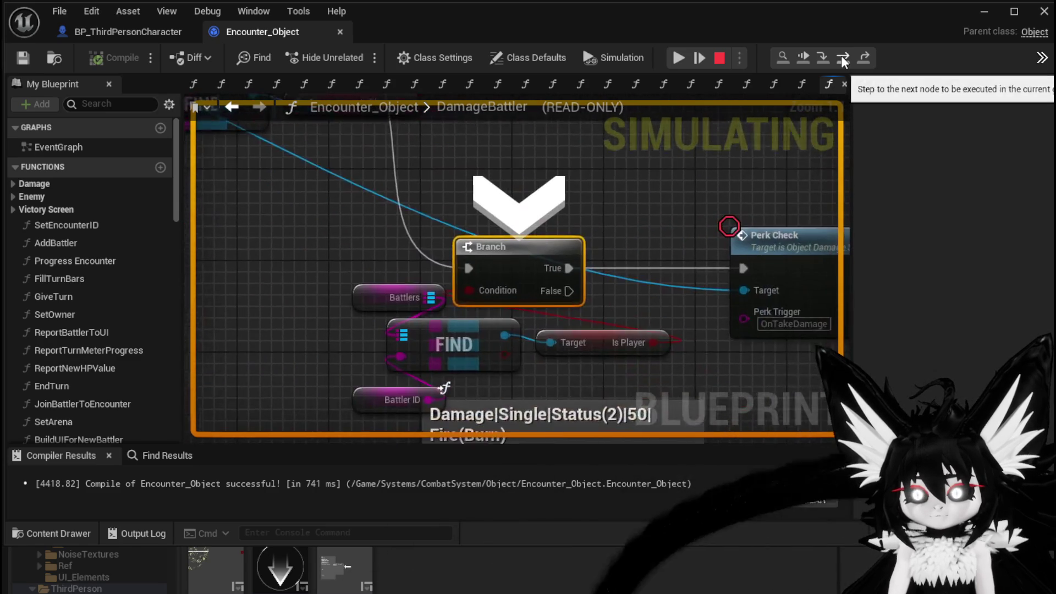
left_click(843, 60)
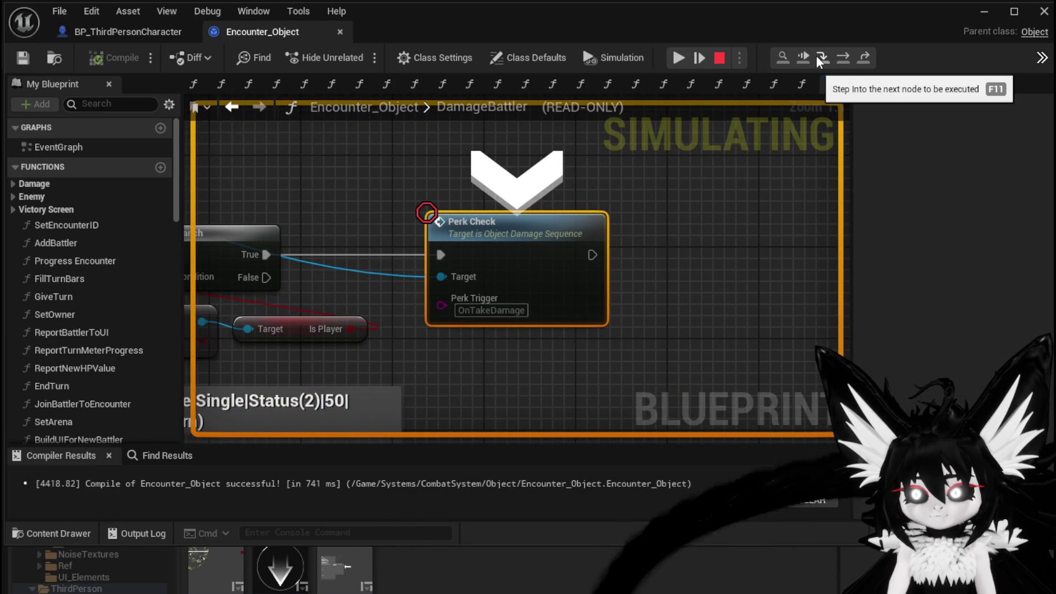
Step: Step through PerkCheck and the TriggerPerk event into BPC_Perks' OnTakeDamagePerks function
left_click(822, 59)
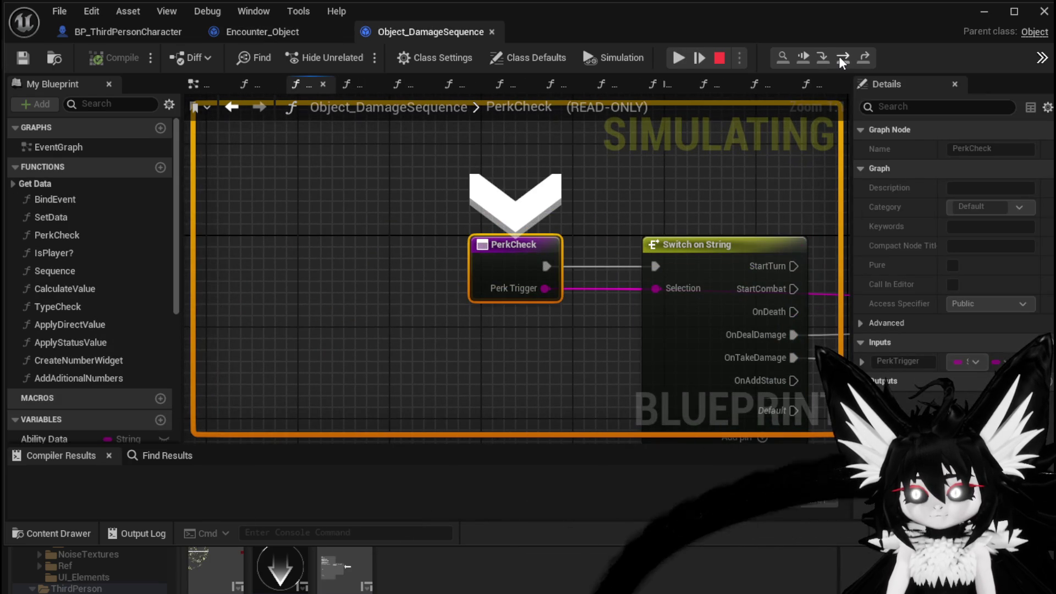
left_click(843, 60)
left_click(843, 59)
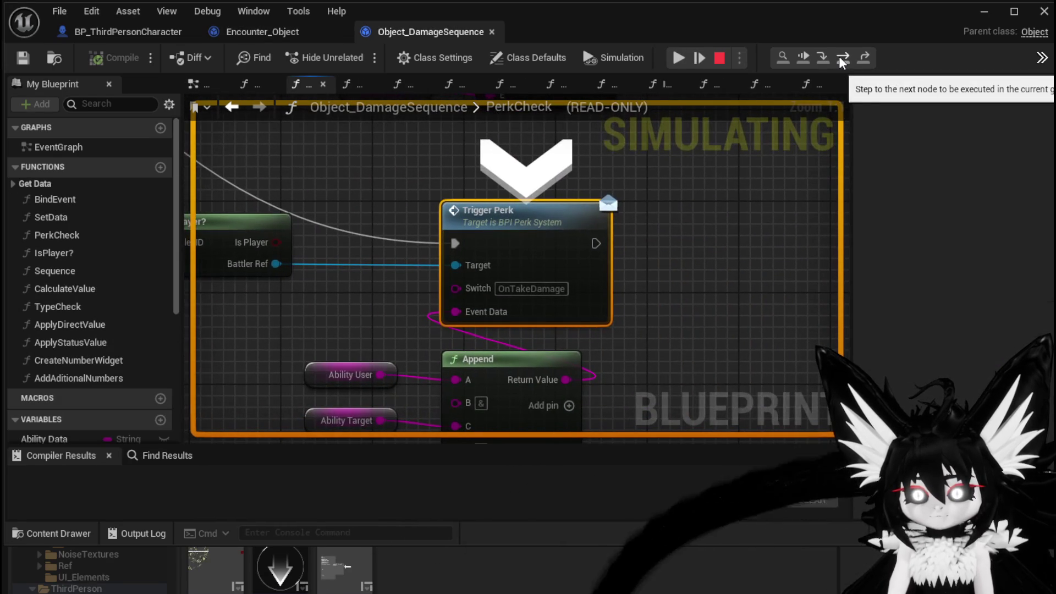
left_click(823, 58)
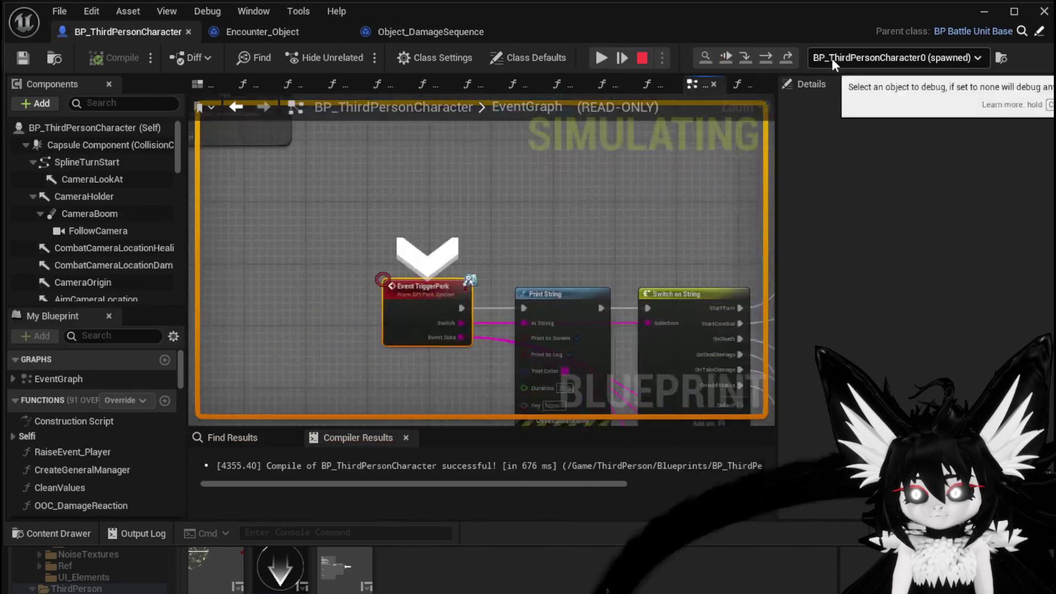
left_click(767, 58)
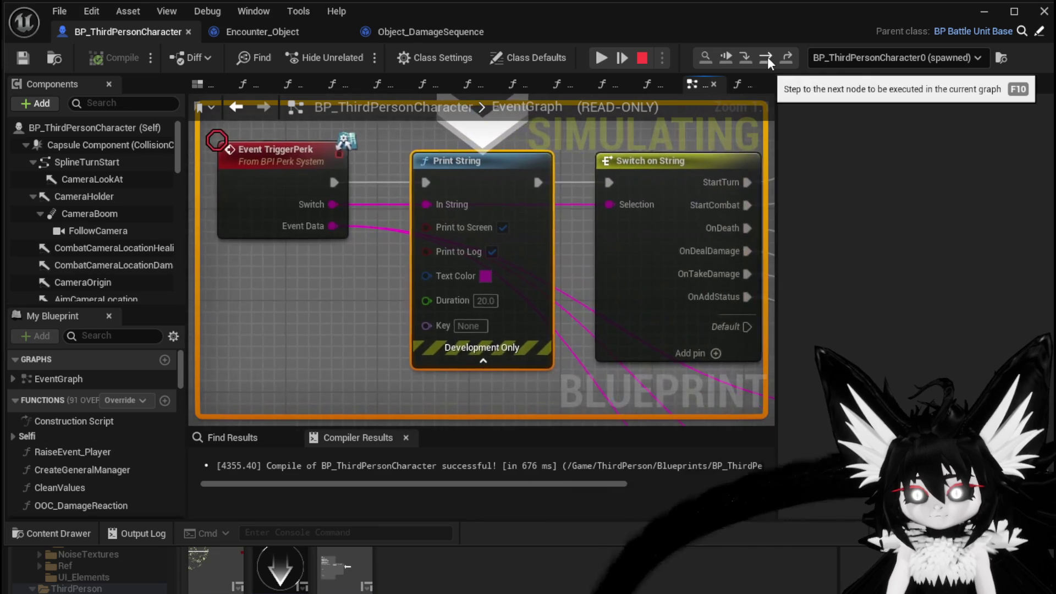
left_click(767, 57)
left_click(767, 57)
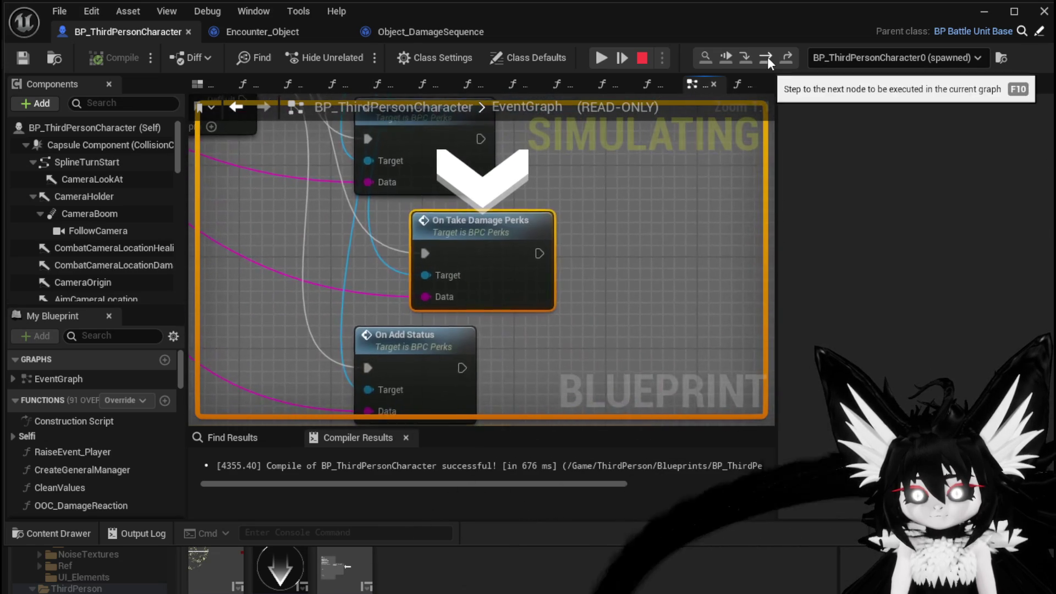
left_click(748, 56)
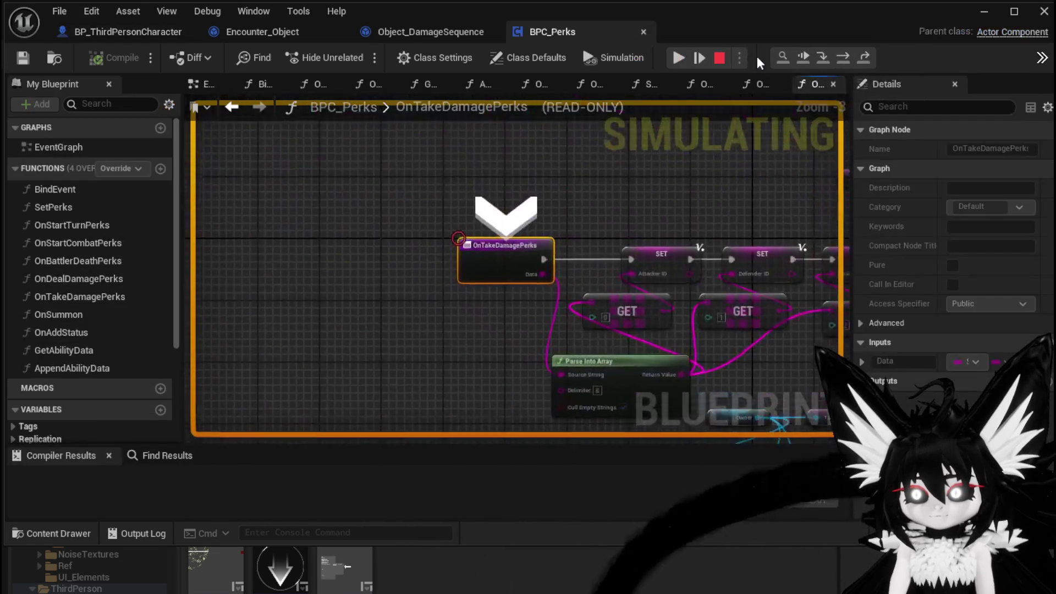
Step: Step past the Attacker ID, Defender ID and Ability Data assignments to the perk For Each Loop
left_click(843, 57)
left_click(843, 57)
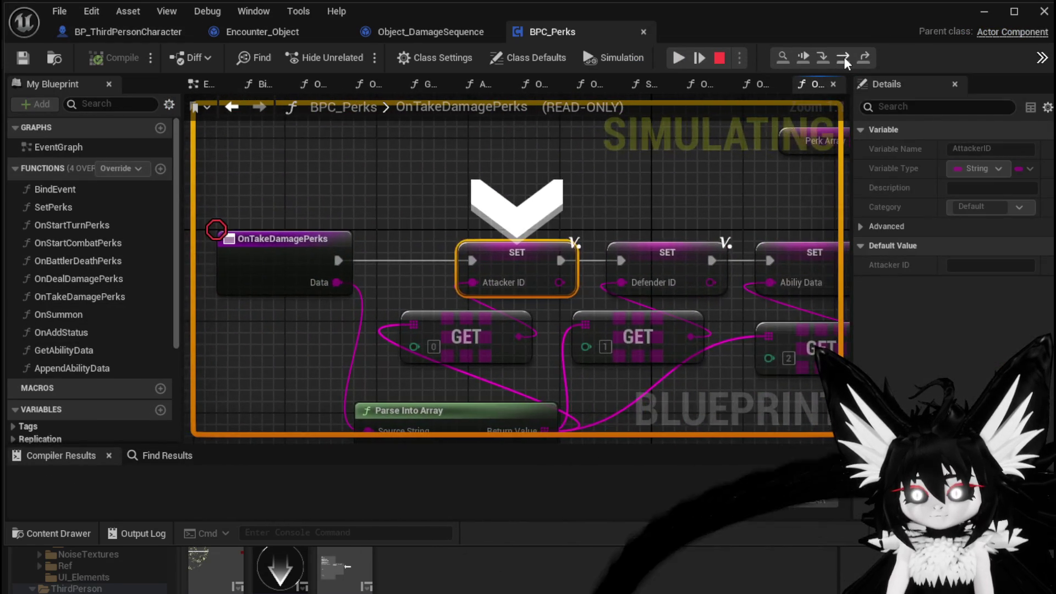
left_click(843, 58)
left_click(844, 58)
left_click(845, 59)
Step: Step into the For Each Loop macro and through its first iteration back to the perk name switch
left_click(844, 57)
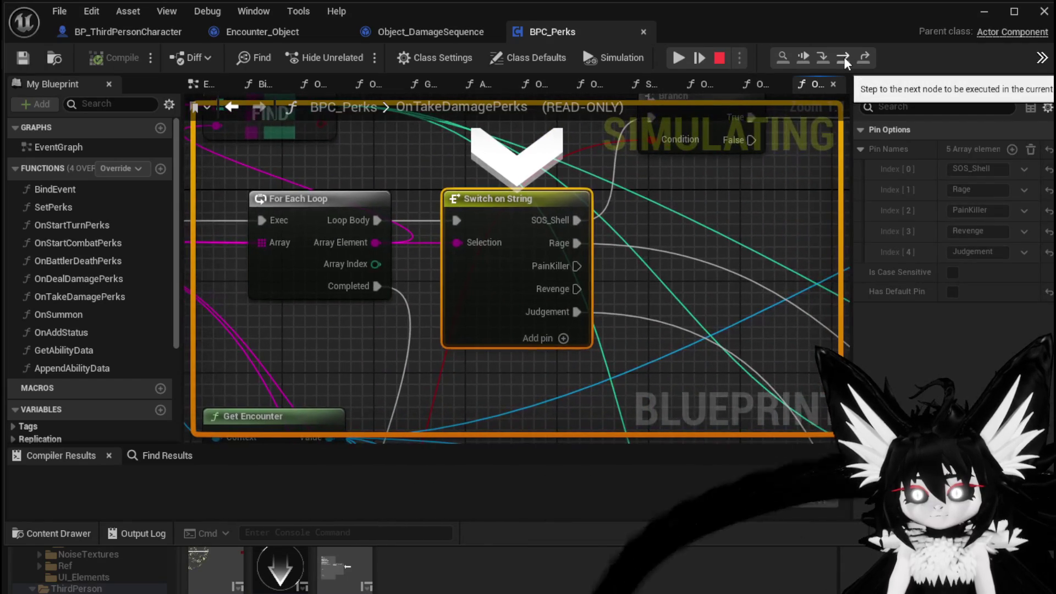
left_click(843, 58)
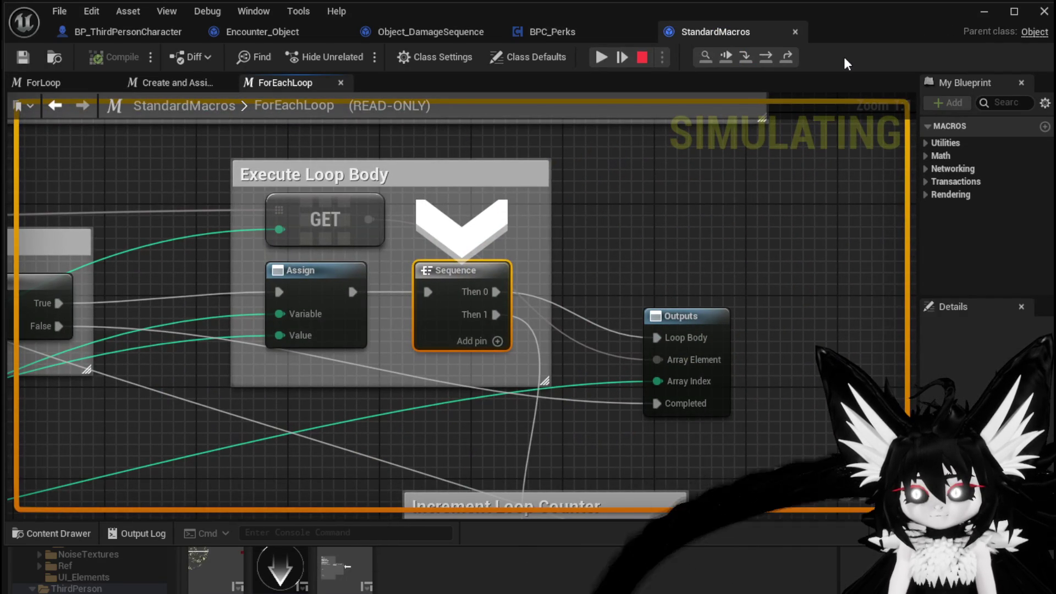
left_click(772, 57)
left_click(771, 57)
left_click(771, 57)
left_click(771, 57)
left_click(771, 57)
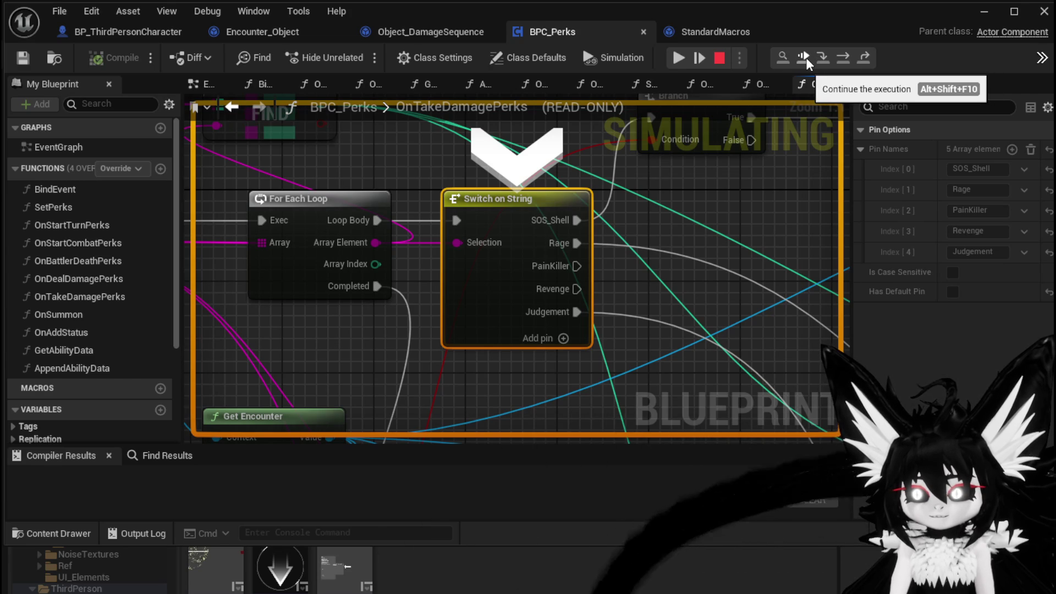
Step: Step through the next two loop iterations, returning to the perk name switch each time
left_click(841, 58)
left_click(771, 57)
left_click(771, 57)
left_click(770, 58)
left_click(770, 57)
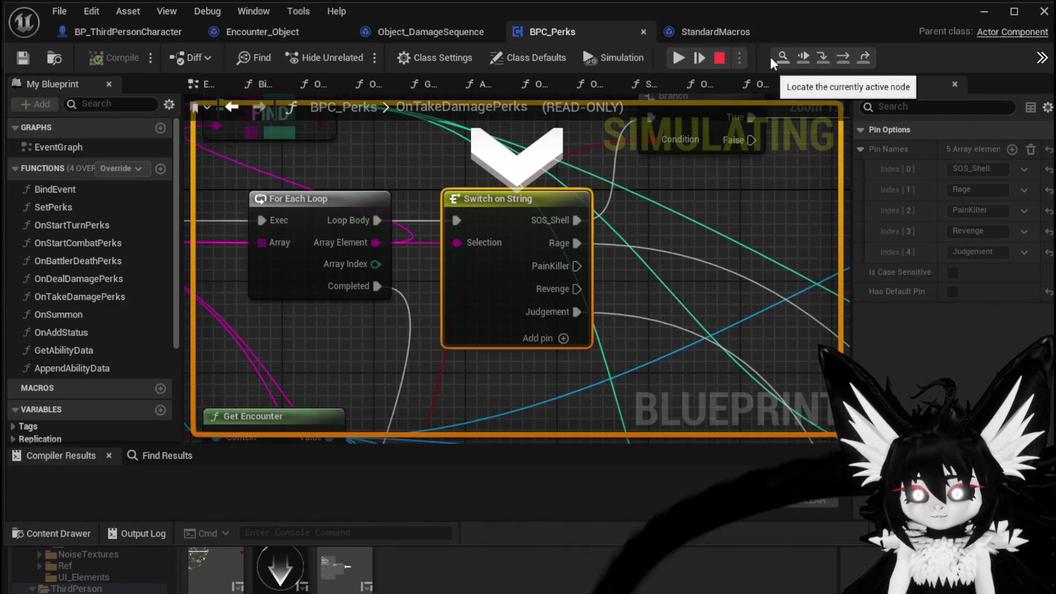
left_click(841, 57)
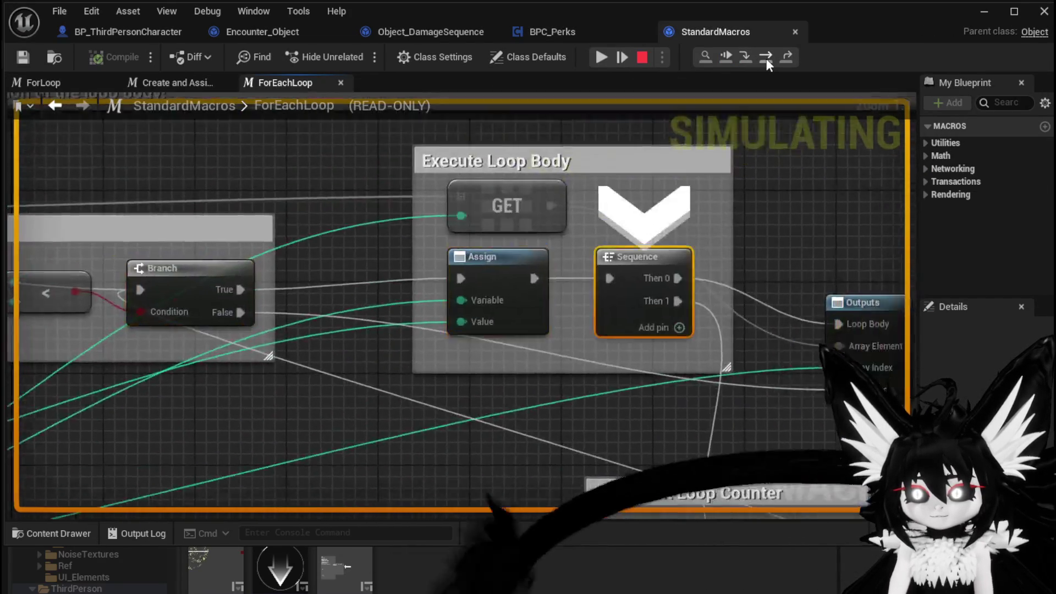
left_click(767, 58)
left_click(767, 58)
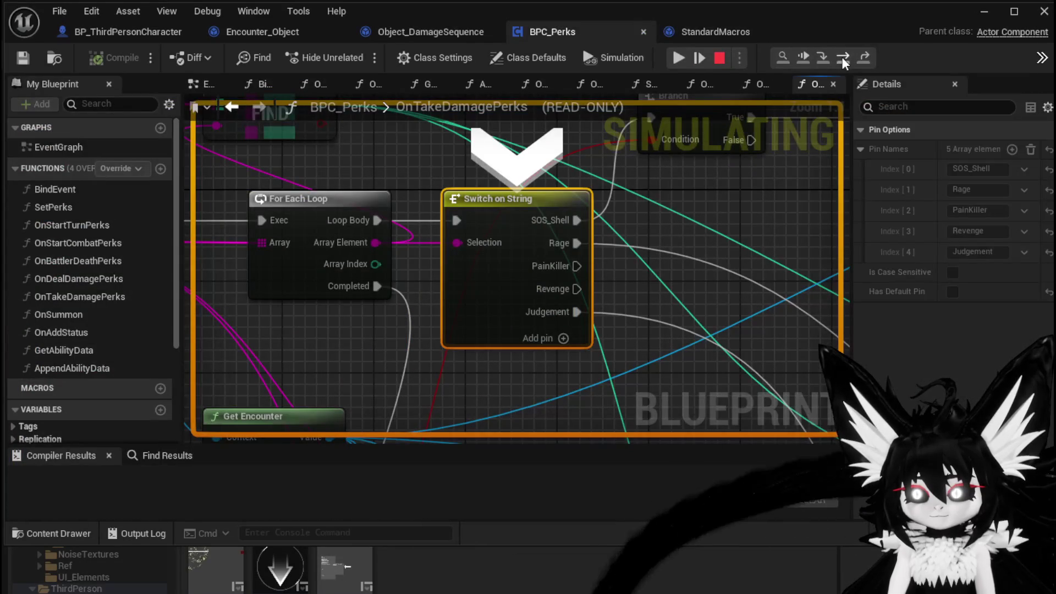
Step: Step through another loop iteration and on to the Branch node
left_click(842, 57)
left_click(769, 56)
left_click(769, 56)
left_click(769, 56)
left_click(844, 57)
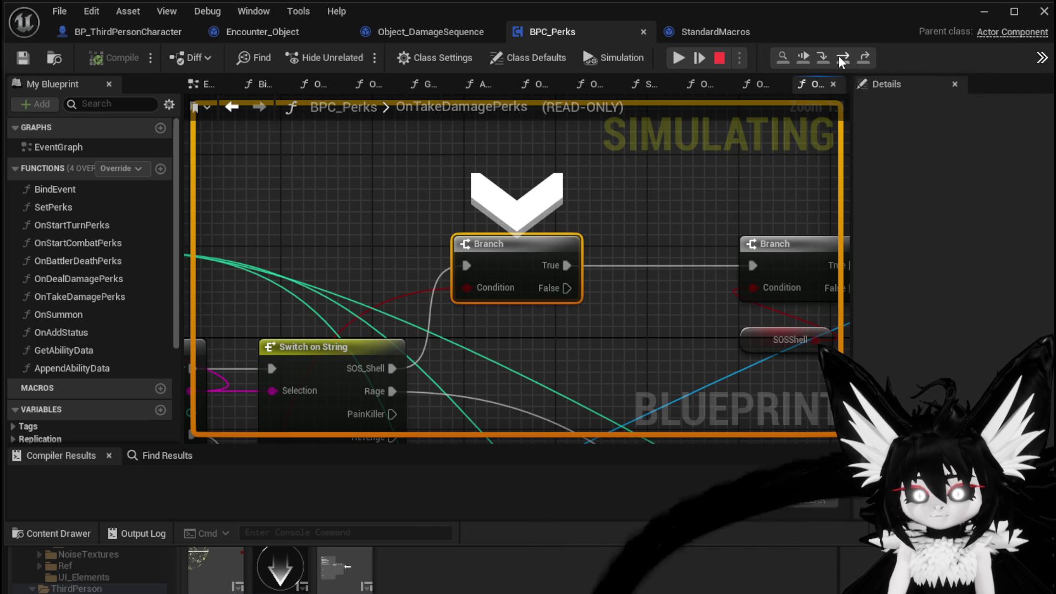
Step: Step through the final iteration and loop exit to the Damage Battler call in BPC_Perks
left_click(838, 55)
left_click(774, 55)
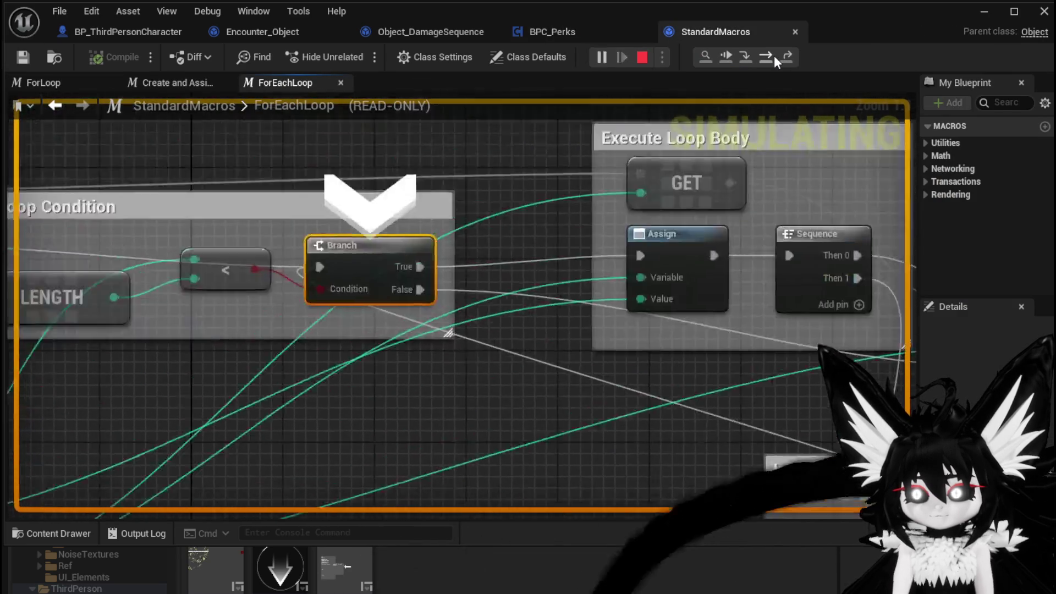
left_click(774, 55)
left_click(774, 55)
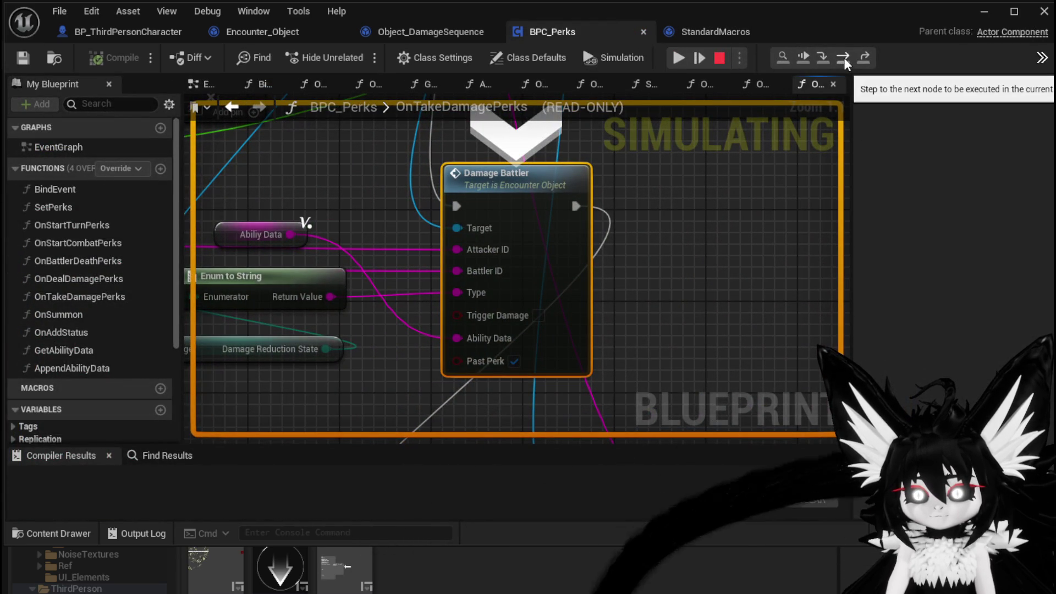
scroll(660, 266, "down", 3)
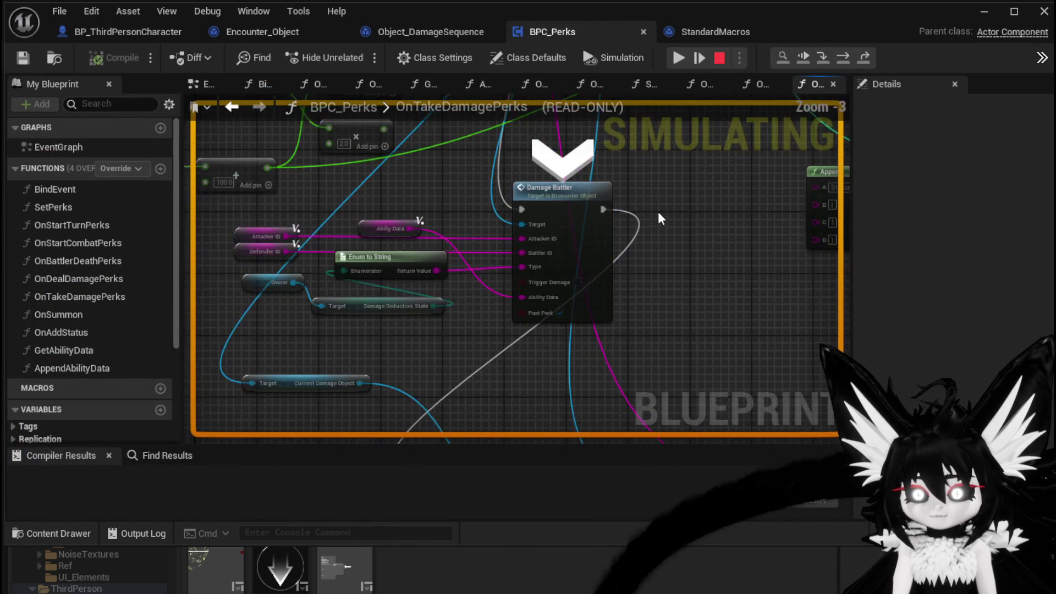
scroll(568, 337, "up", 1)
scroll(568, 337, "down", 2)
scroll(502, 198, "up", 2)
key("F10")
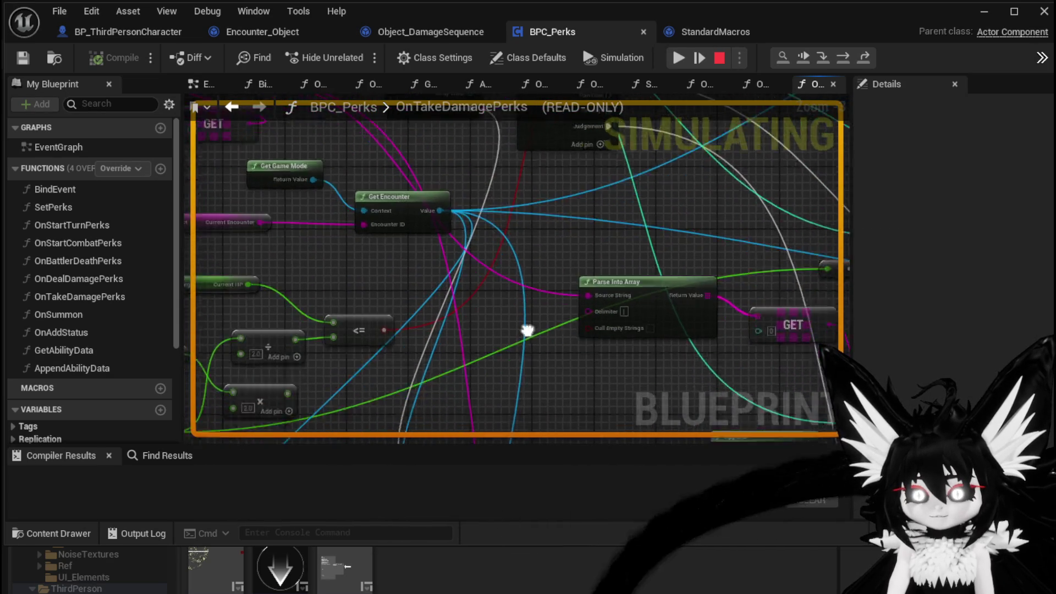
scroll(592, 243, "up", 2)
left_click(539, 271)
key("Escape")
key("F10")
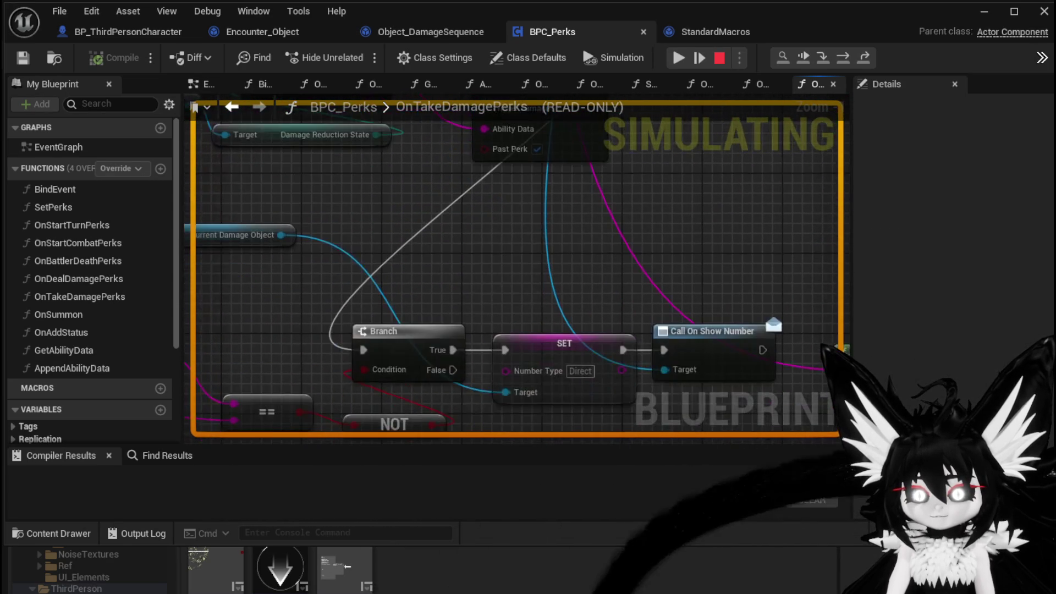
mouse_move(677, 101)
left_mouse_down()
mouse_move(658, 123)
mouse_move(670, 230)
mouse_move(658, 107)
mouse_move(534, 69)
mouse_move(603, 67)
mouse_move(618, 173)
mouse_move(567, 229)
mouse_move(650, 254)
left_mouse_up()
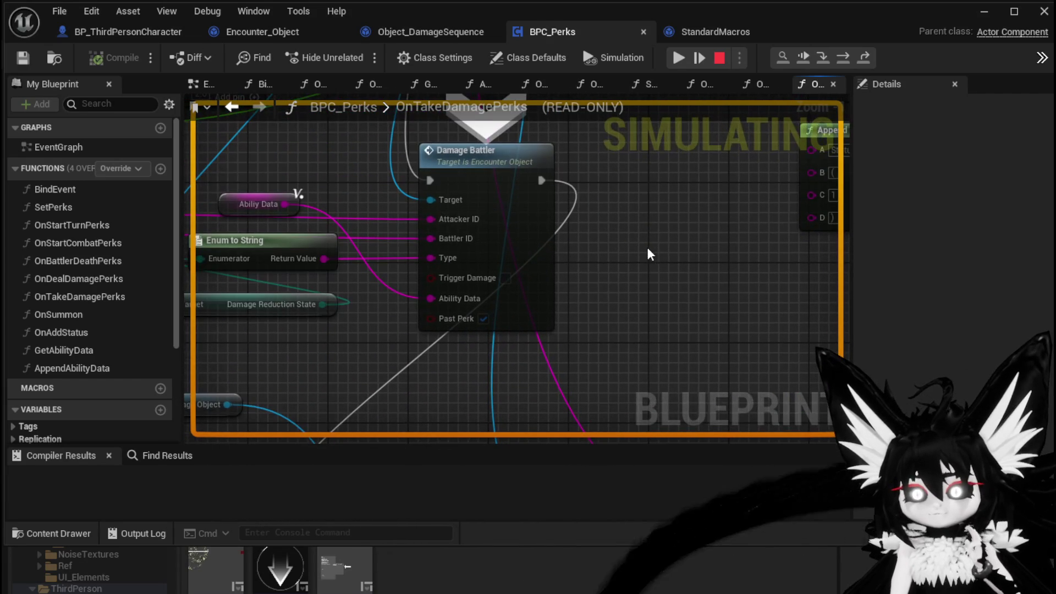
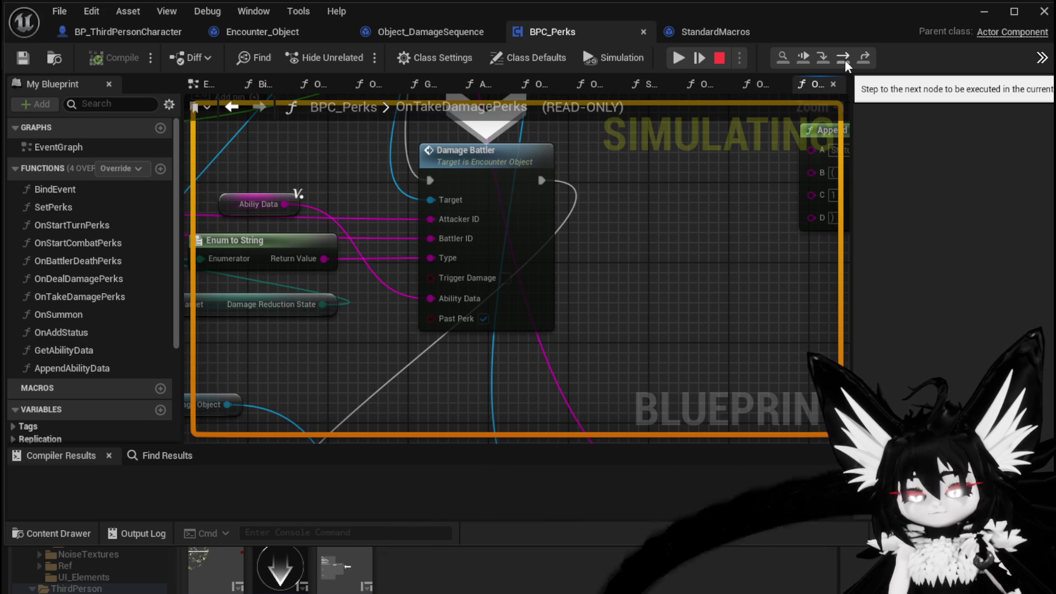
Step: Step from Damage Battler through Branch and SET to Call On Show Number, then stop the play-test
left_click(844, 58)
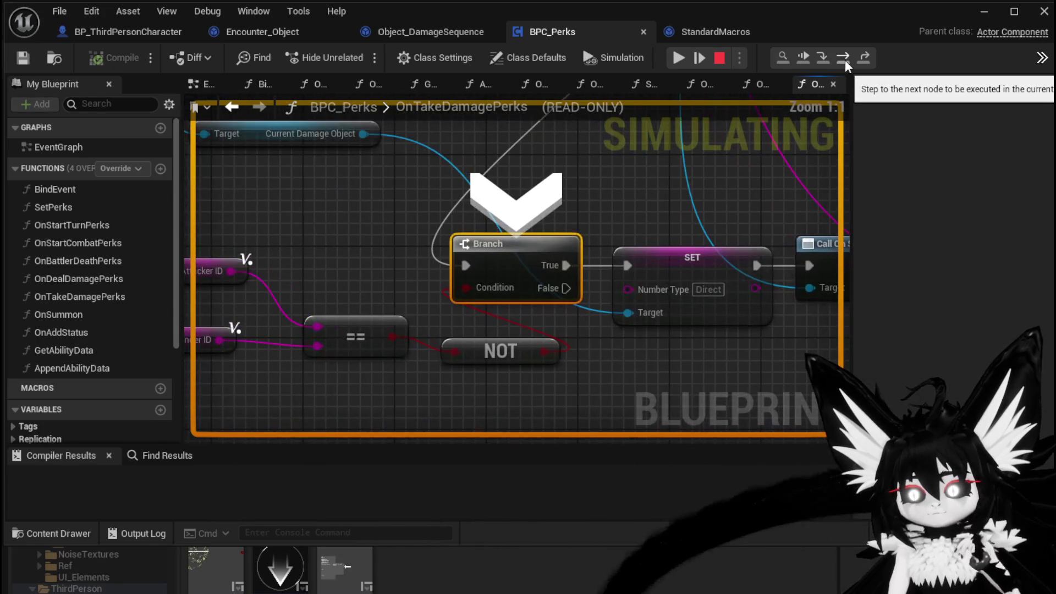
left_click(843, 58)
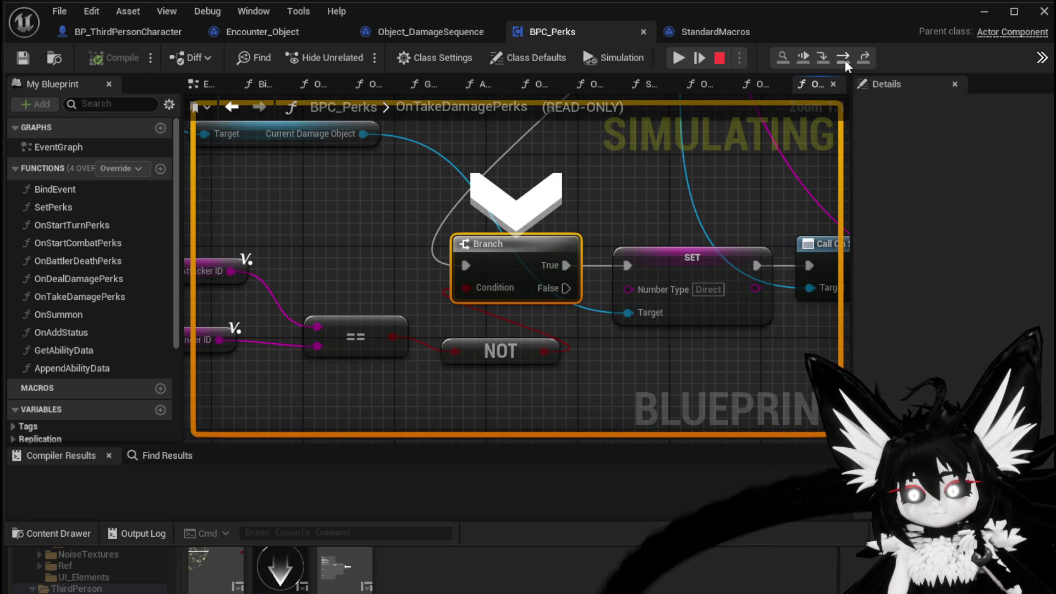
left_click(846, 61)
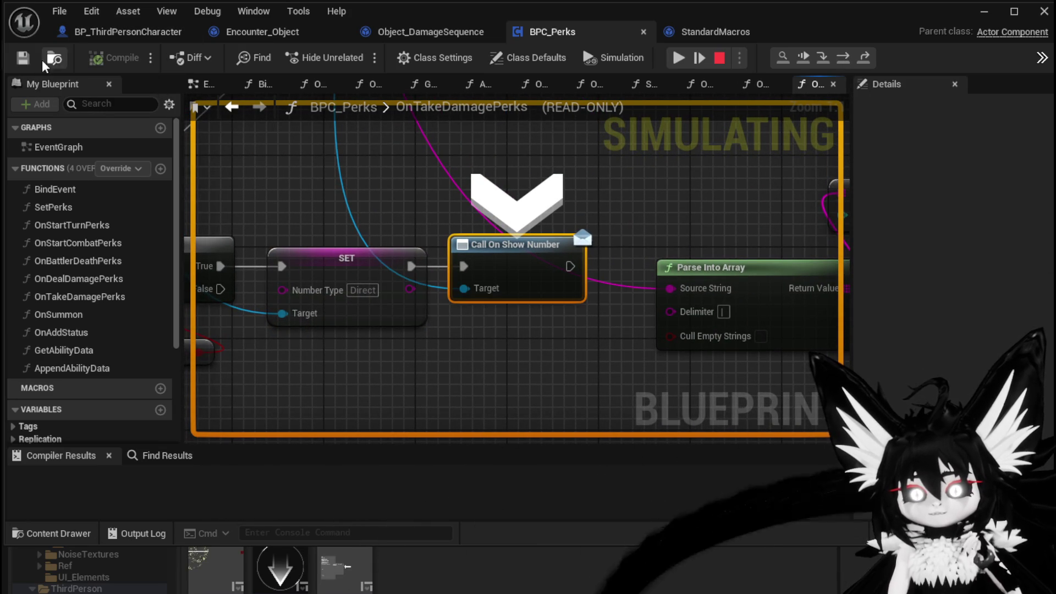
left_click(722, 59)
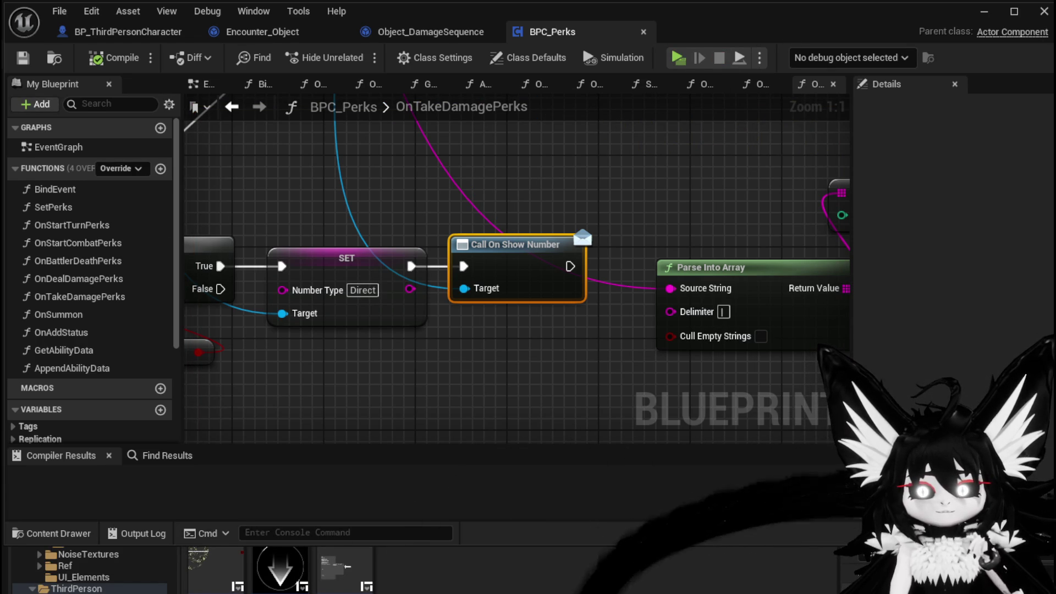
Step: Open W_DamageNumber from the Show Number call and pan its SetNumber graph to the Set Text Color nodes
double_click(515, 244)
mouse_move(685, 173)
left_mouse_down()
mouse_move(464, 306)
mouse_move(778, 314)
mouse_move(688, 275)
mouse_move(610, 318)
mouse_move(523, 298)
mouse_move(567, 77)
mouse_move(283, 141)
mouse_move(698, 299)
mouse_move(458, 312)
left_mouse_up()
mouse_move(404, 194)
left_mouse_down()
mouse_move(358, 284)
mouse_move(474, 167)
mouse_move(273, 85)
left_mouse_up()
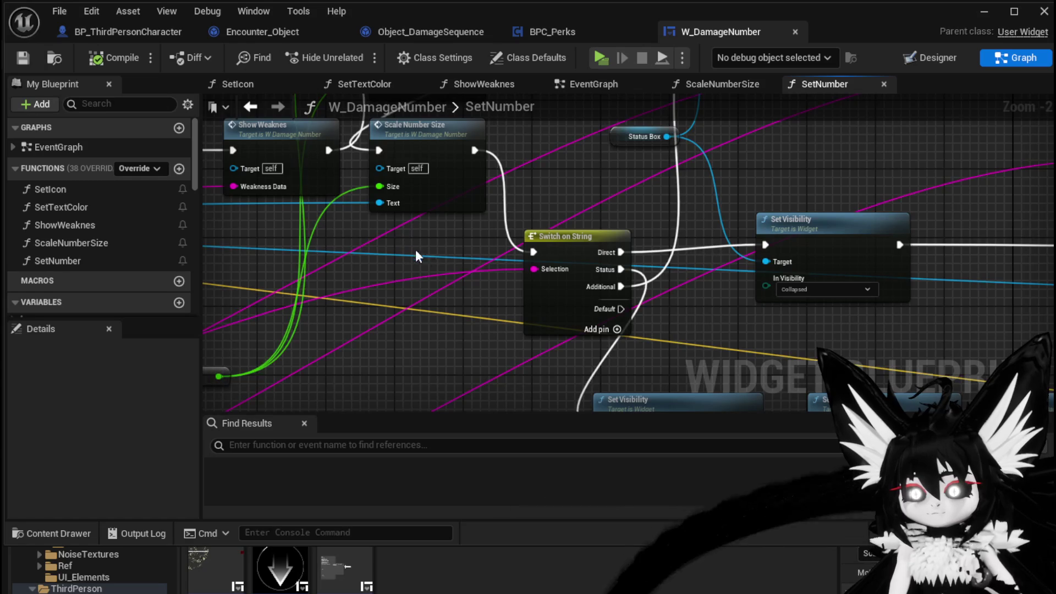
mouse_move(511, 307)
left_mouse_down()
mouse_move(430, 193)
mouse_move(468, 229)
mouse_move(384, 302)
mouse_move(208, 235)
mouse_move(311, 302)
mouse_move(353, 312)
left_mouse_up()
scroll(430, 192, "down", 1)
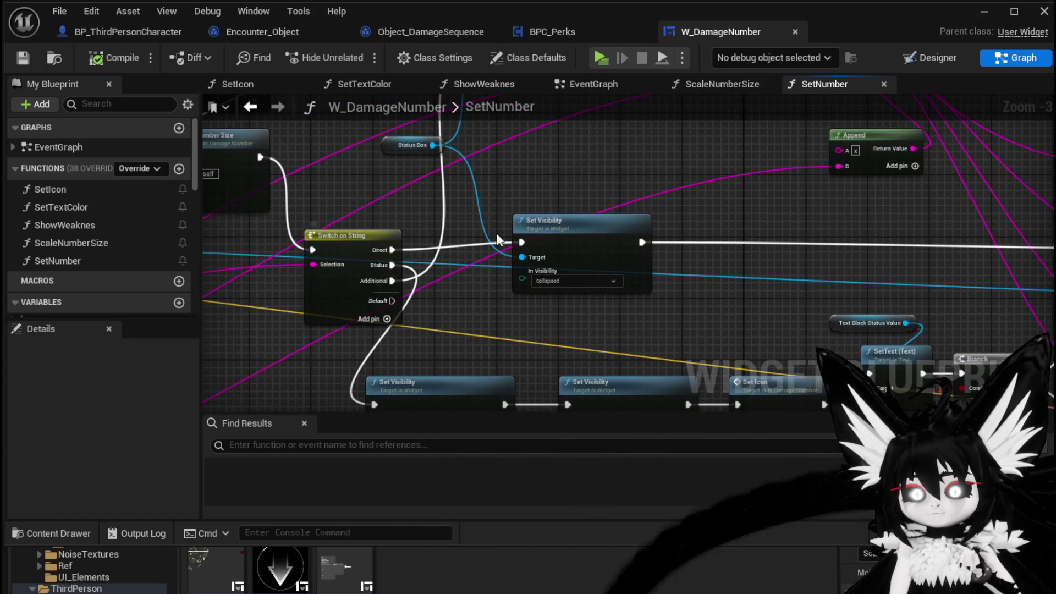
mouse_move(656, 175)
left_mouse_down()
mouse_move(201, 200)
mouse_move(625, 290)
mouse_move(377, 253)
mouse_move(751, 302)
mouse_move(490, 275)
left_mouse_up()
Step: Open the SetTextColor function graph and select its Switch on String node
left_click_drag(639, 281, 636, 266)
double_click(636, 263)
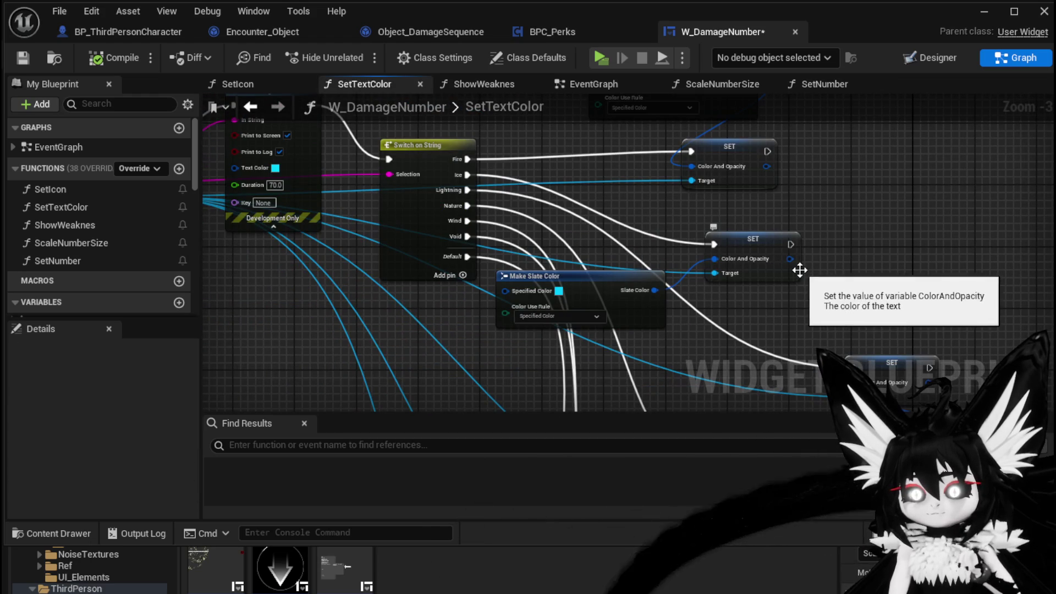
left_click_drag(817, 263, 845, 291)
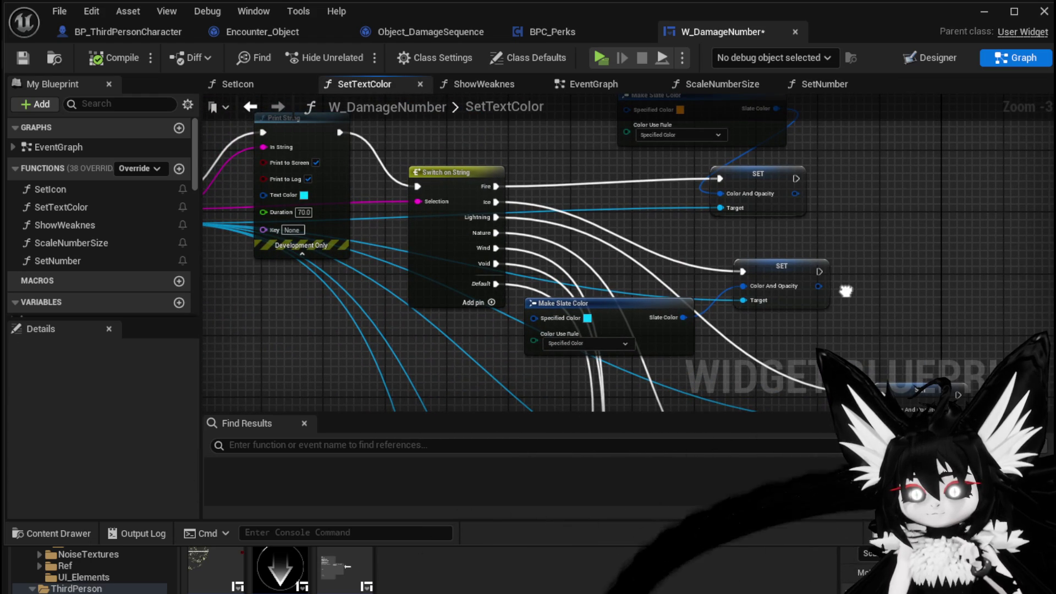
scroll(533, 270, "up", 3)
left_click_drag(599, 265, 700, 310)
left_click(473, 299)
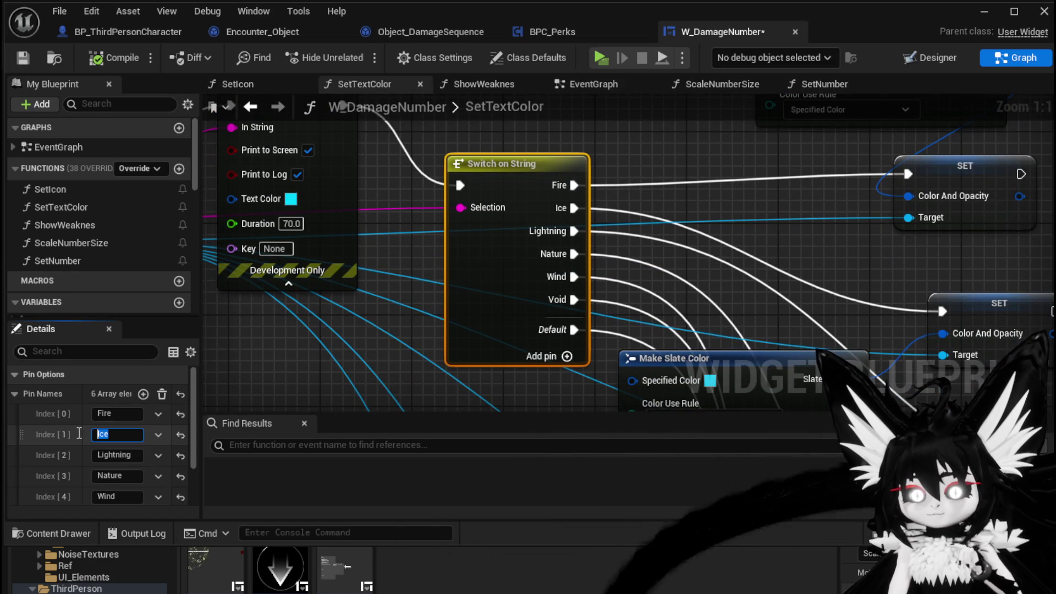
Step: Rename the Ice and Lightning switch cases to Water and Light, rewiring their output pins
type("Water")
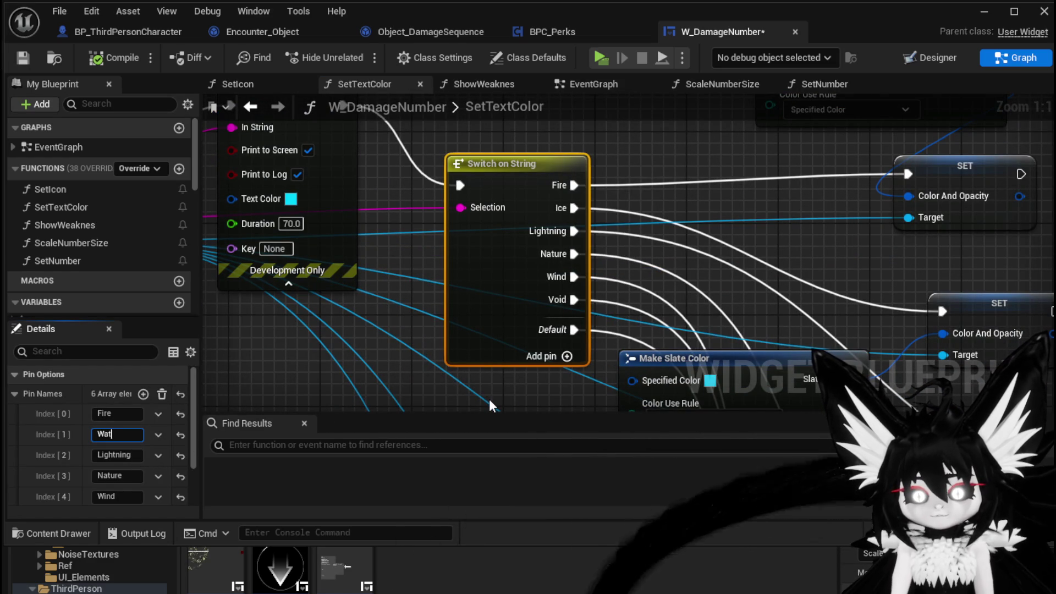
key("Return")
mouse_move(574, 208)
left_mouse_down()
mouse_move(737, 217)
mouse_move(886, 314)
mouse_move(863, 360)
mouse_move(942, 311)
left_mouse_up()
left_click(114, 455)
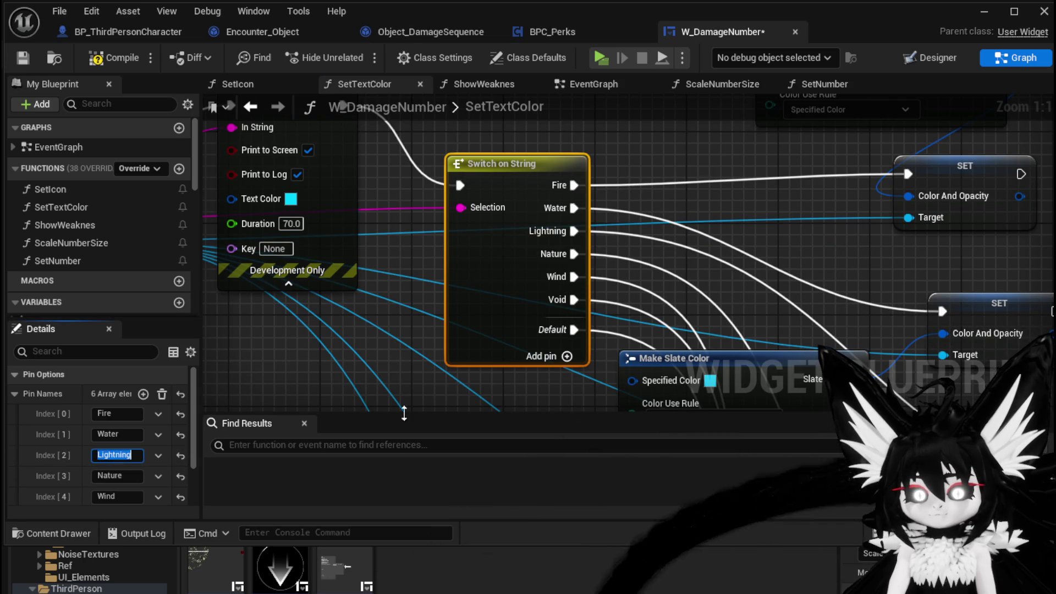
type("Light")
key("Return")
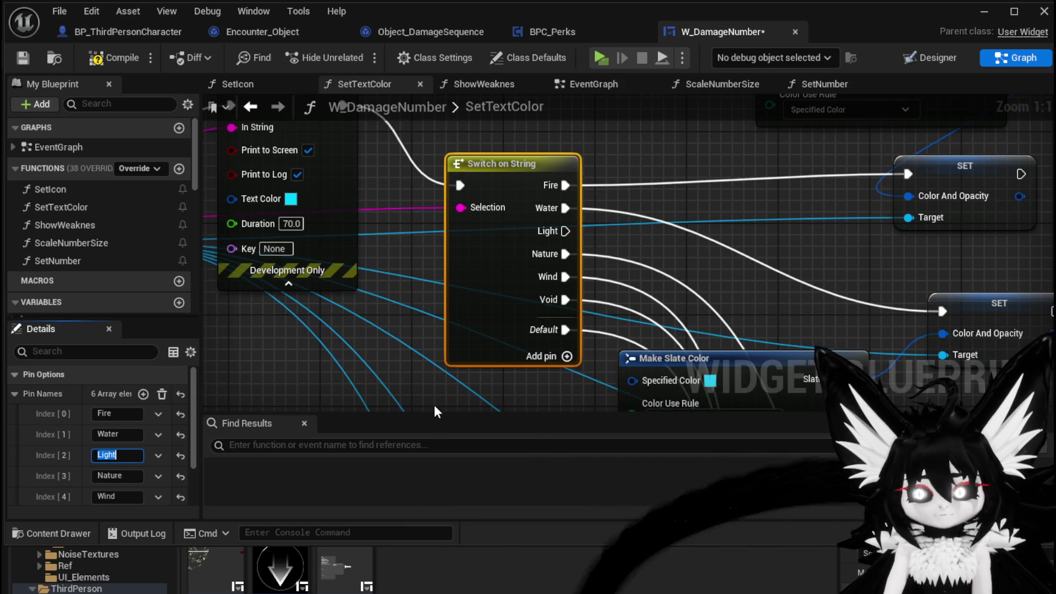
scroll(437, 207, "down", 2)
mouse_move(405, 137)
left_mouse_down()
mouse_move(585, 355)
mouse_move(693, 295)
mouse_move(563, 344)
mouse_move(819, 151)
mouse_move(836, 273)
mouse_move(837, 156)
left_mouse_up()
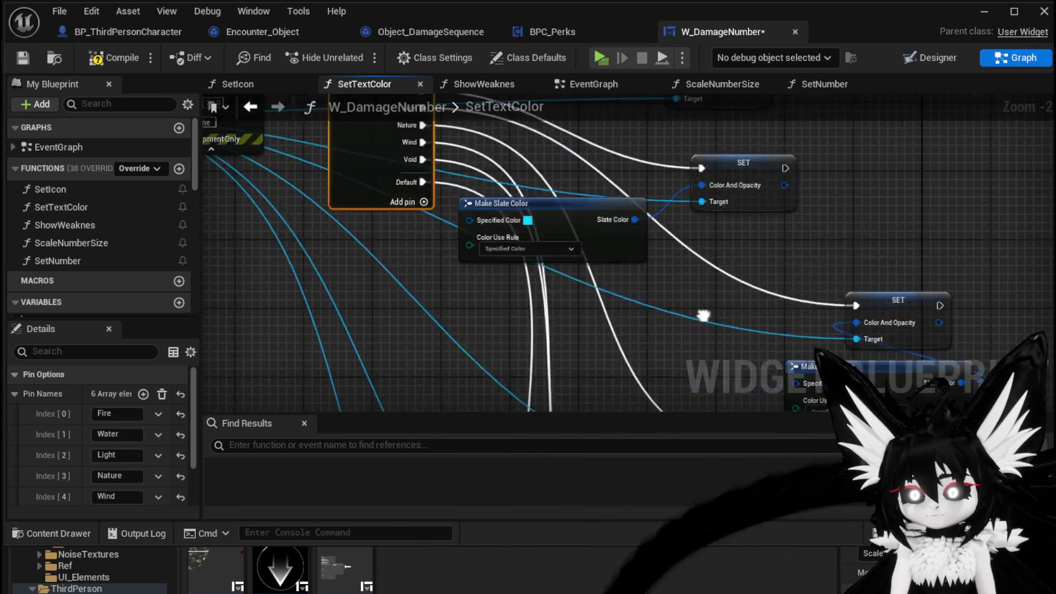
scroll(478, 226, "up", 2)
Step: Rename the Nature switch case to Earth and rewire its output pin
left_click(117, 476)
type("Earth")
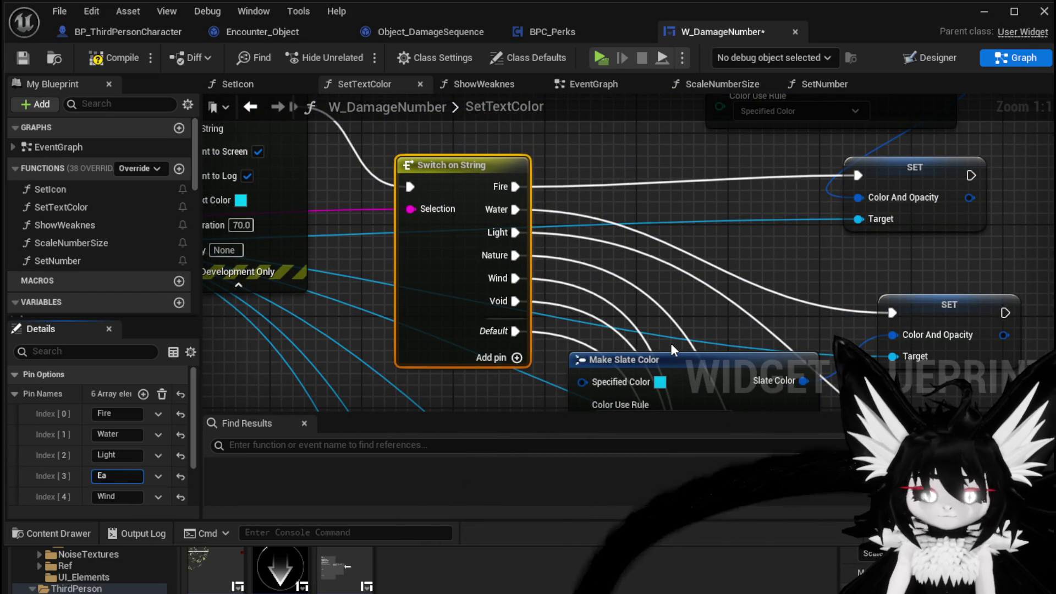
key("Return")
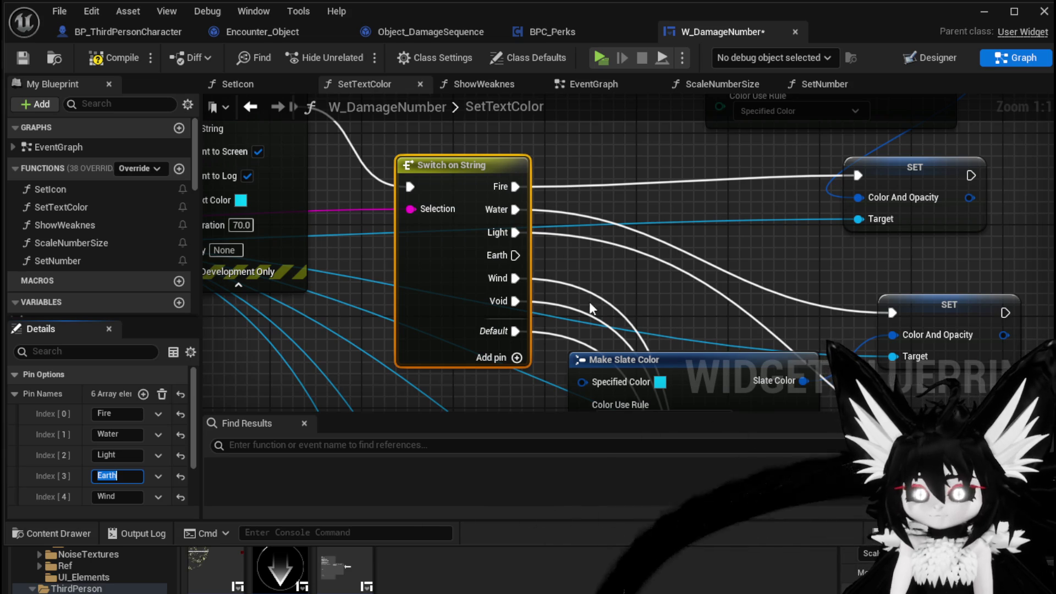
mouse_move(511, 254)
left_mouse_down()
mouse_move(642, 395)
mouse_move(872, 209)
mouse_move(1034, 131)
mouse_move(916, 292)
mouse_move(732, 226)
mouse_move(408, 226)
mouse_move(424, 209)
left_mouse_up()
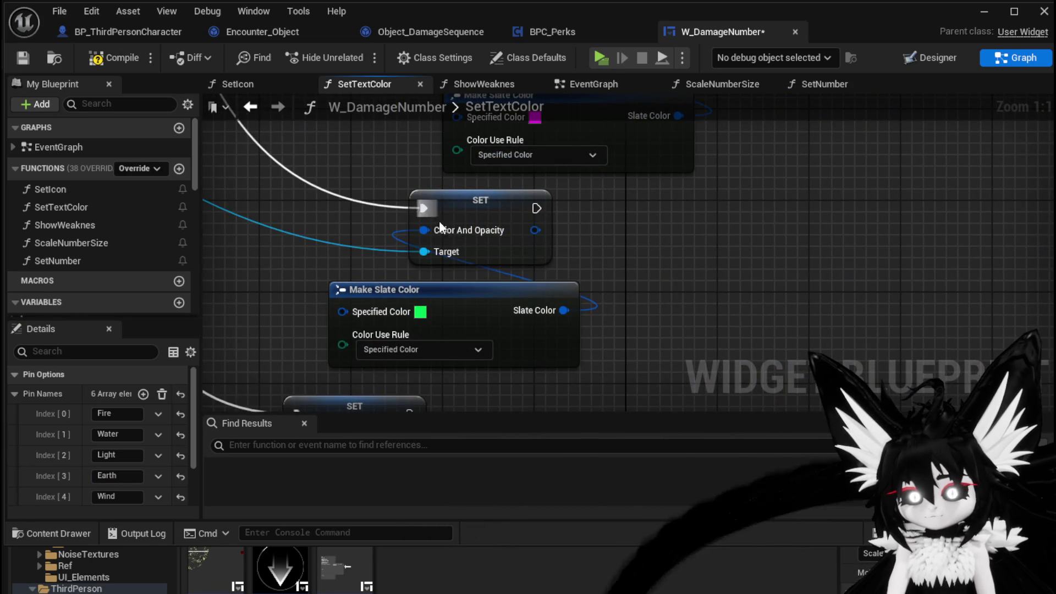
Step: Compile and save the W_DamageNumber widget blueprint
left_click(115, 57)
left_click(23, 57)
scroll(423, 247, "down", 5)
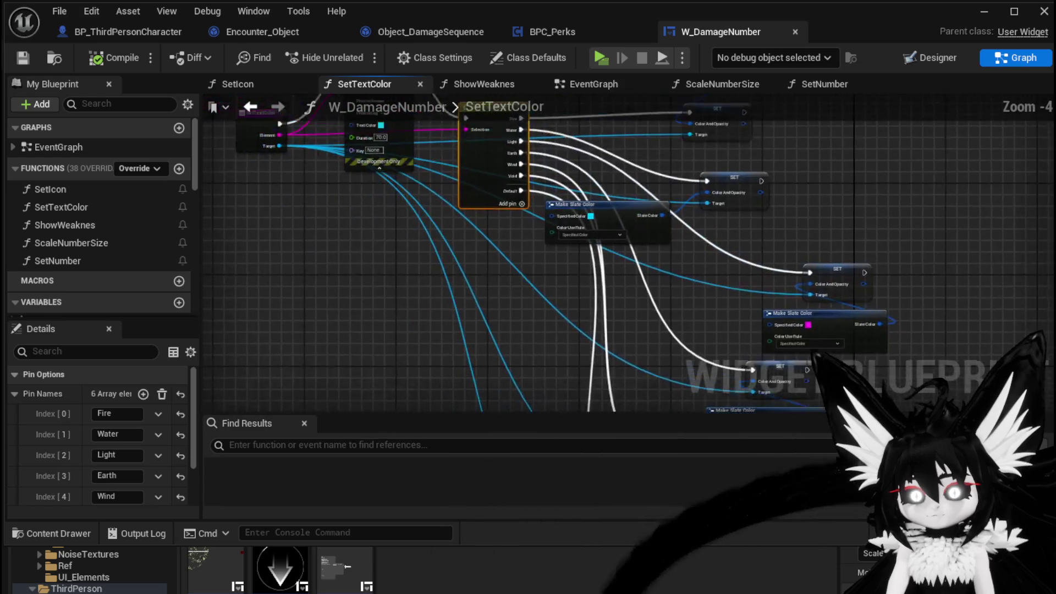
Step: Review the SetNumber graph, peek into the ShowWeaknes function, and return to SetNumber
left_click(250, 107)
scroll(480, 212, "down", 2)
mouse_move(438, 245)
left_mouse_down()
mouse_move(370, 278)
mouse_move(559, 289)
mouse_move(563, 278)
mouse_move(506, 273)
mouse_move(506, 210)
mouse_move(487, 136)
mouse_move(461, 114)
mouse_move(462, 98)
left_mouse_up()
scroll(563, 279, "up", 1)
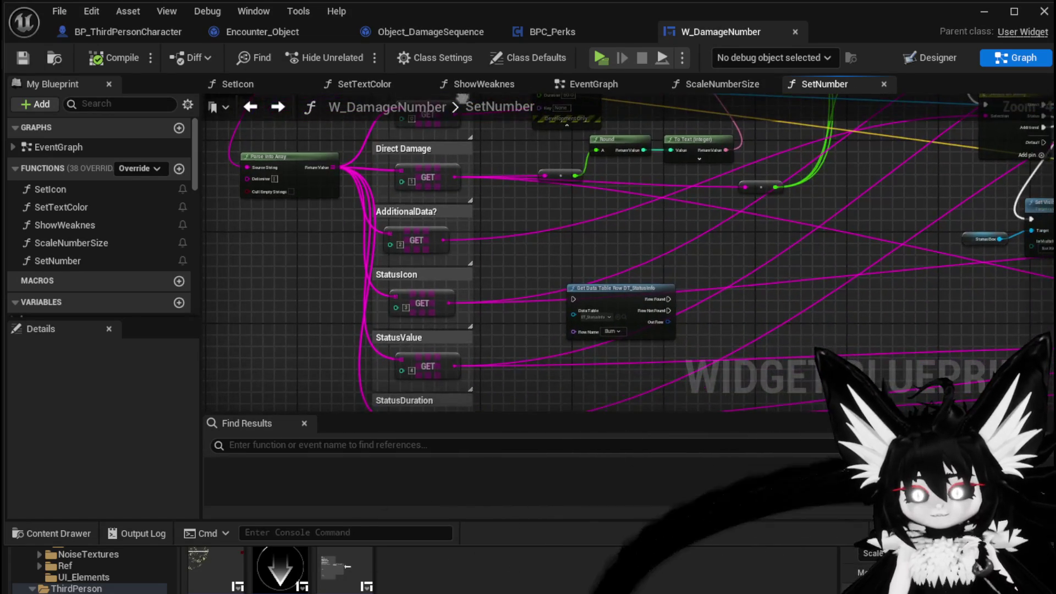
scroll(704, 276, "up", 4)
mouse_move(704, 276)
left_mouse_down()
mouse_move(407, 295)
mouse_move(388, 254)
mouse_move(385, 212)
left_mouse_up()
double_click(435, 275)
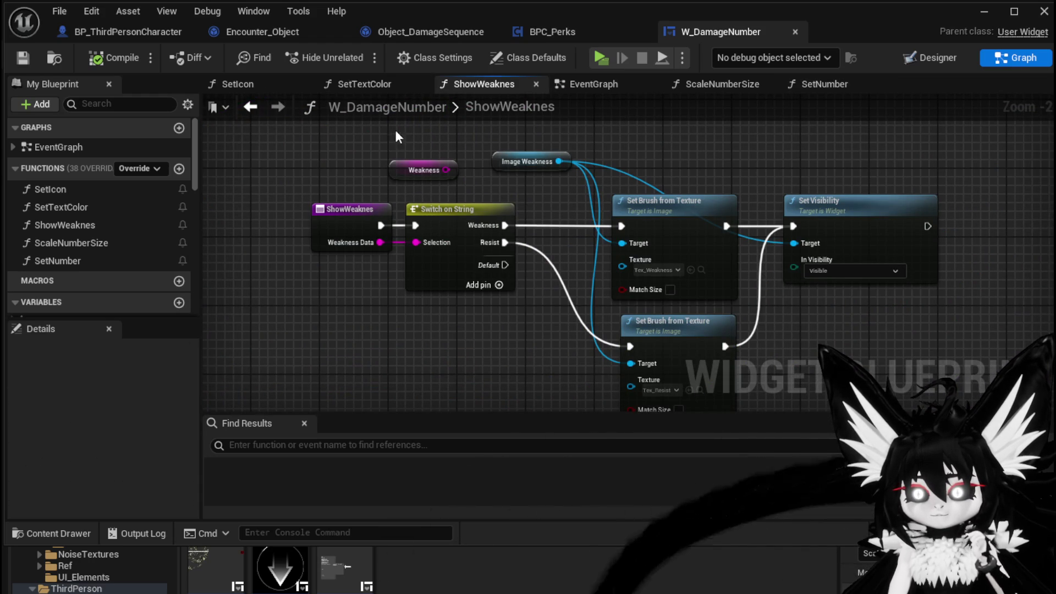
left_click(245, 108)
Step: Add a breakpoint on the SetNumber entry node and launch a standalone play-test
scroll(394, 200, "down", 2)
left_click_drag(620, 215, 333, 181)
left_click_drag(415, 173, 893, 242)
left_click_drag(403, 220, 722, 259)
scroll(299, 213, "up", 3)
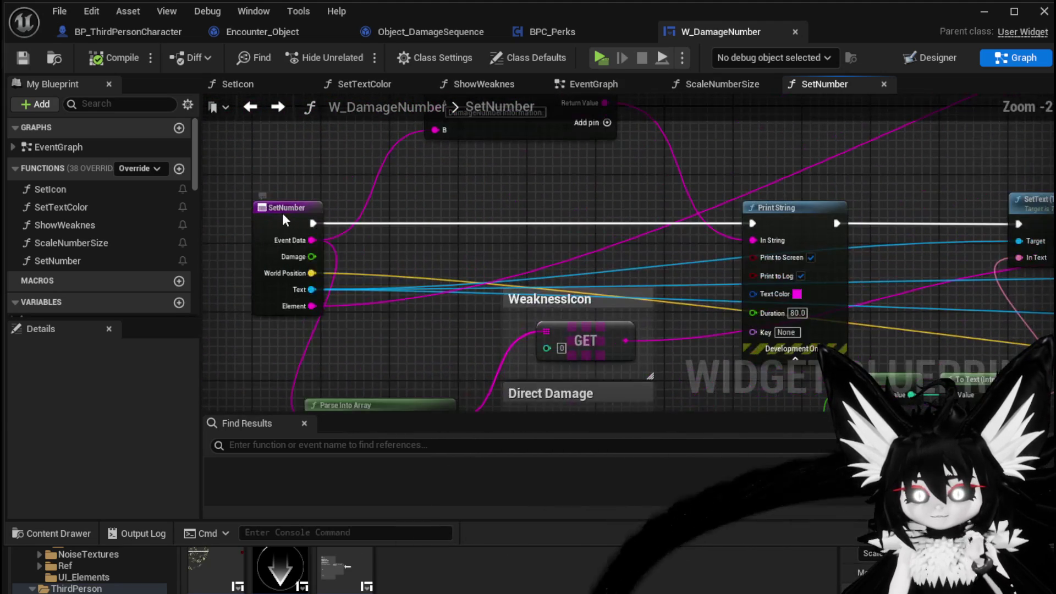
right_click(284, 215)
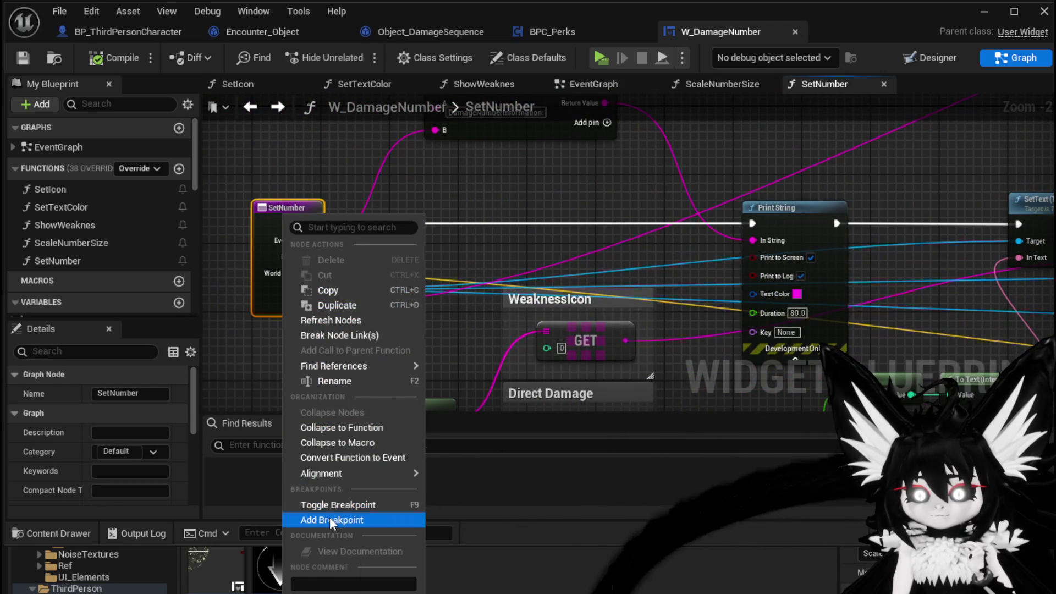
left_click(331, 520)
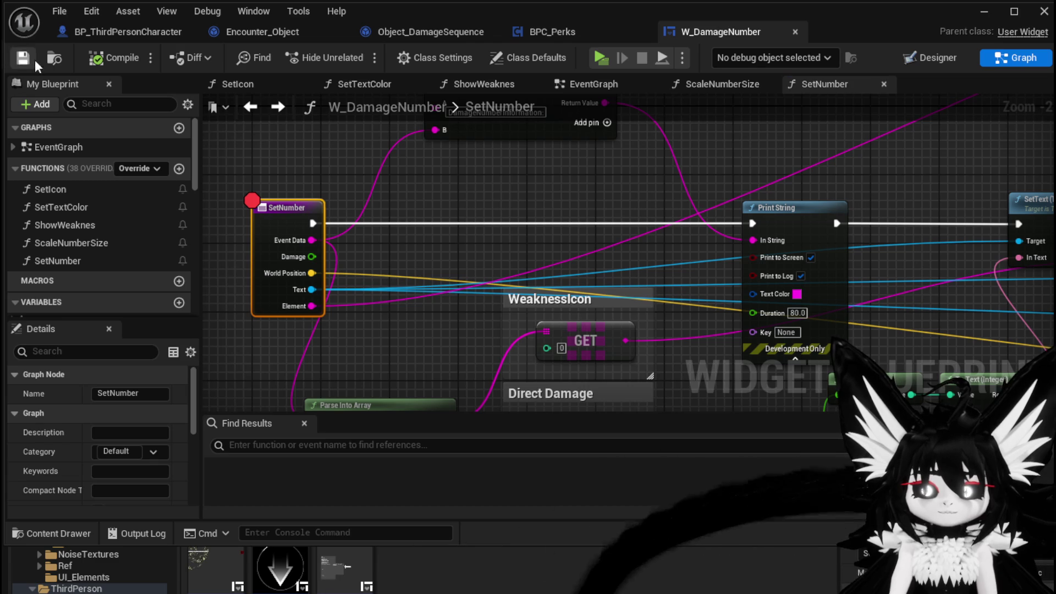
left_click(984, 12)
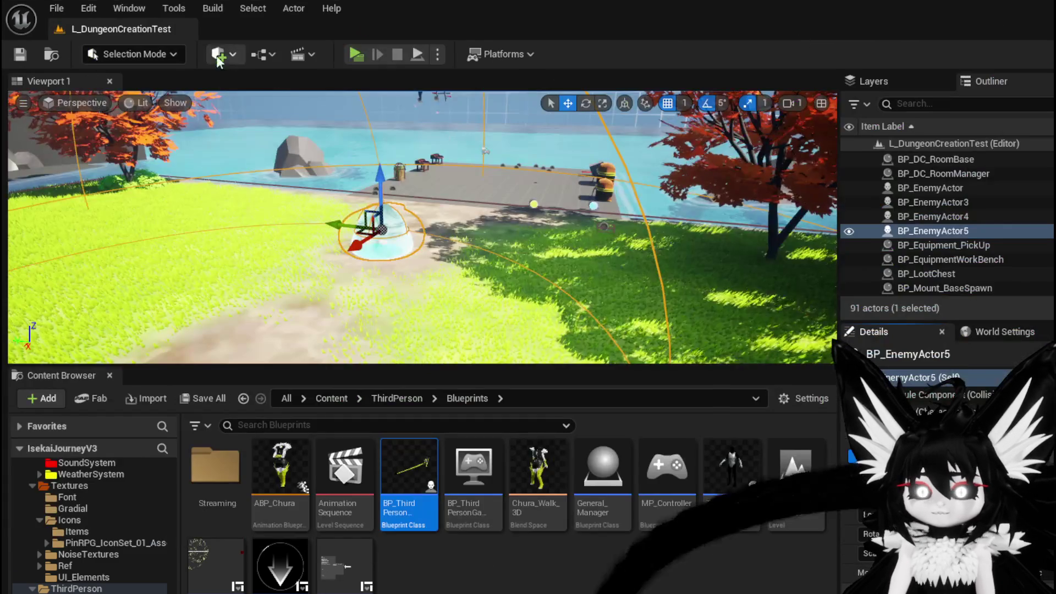
Step: Walk to a slime and attack it, then continue execution to the SetNumber breakpoint
key("w")
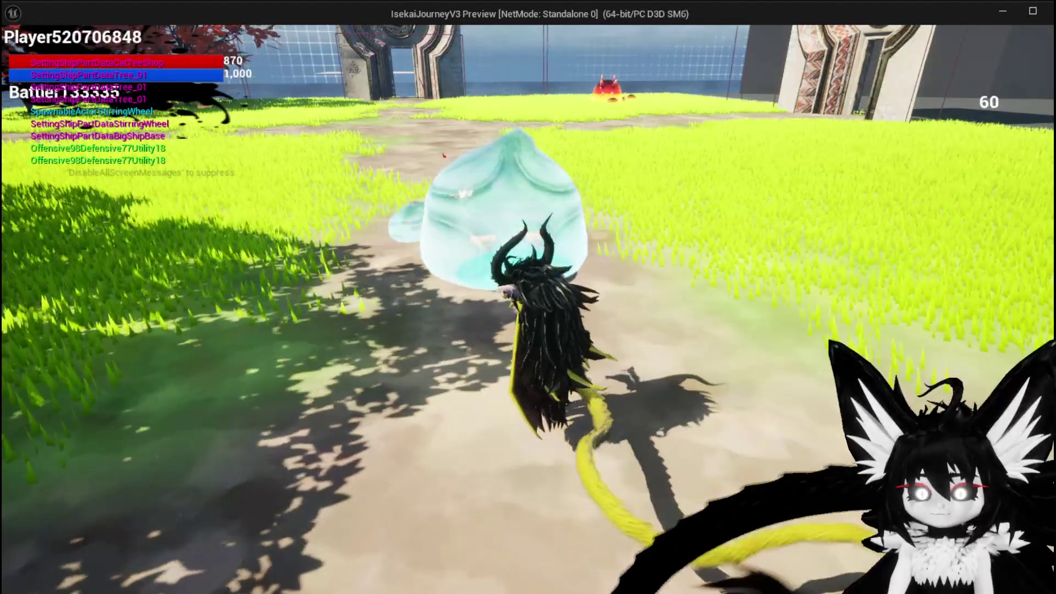
left_click(528, 297)
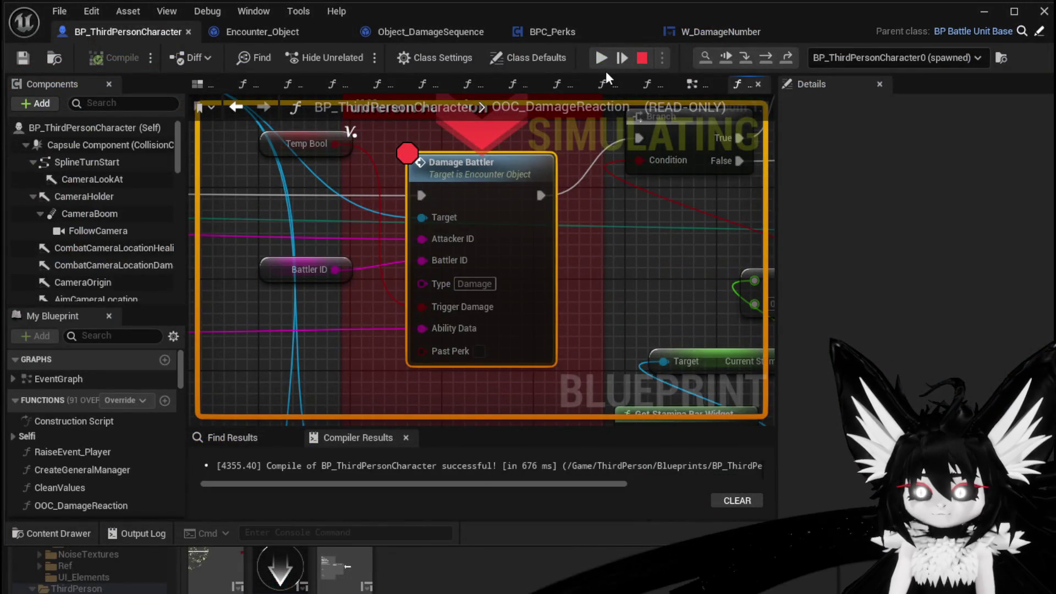
left_click(602, 58)
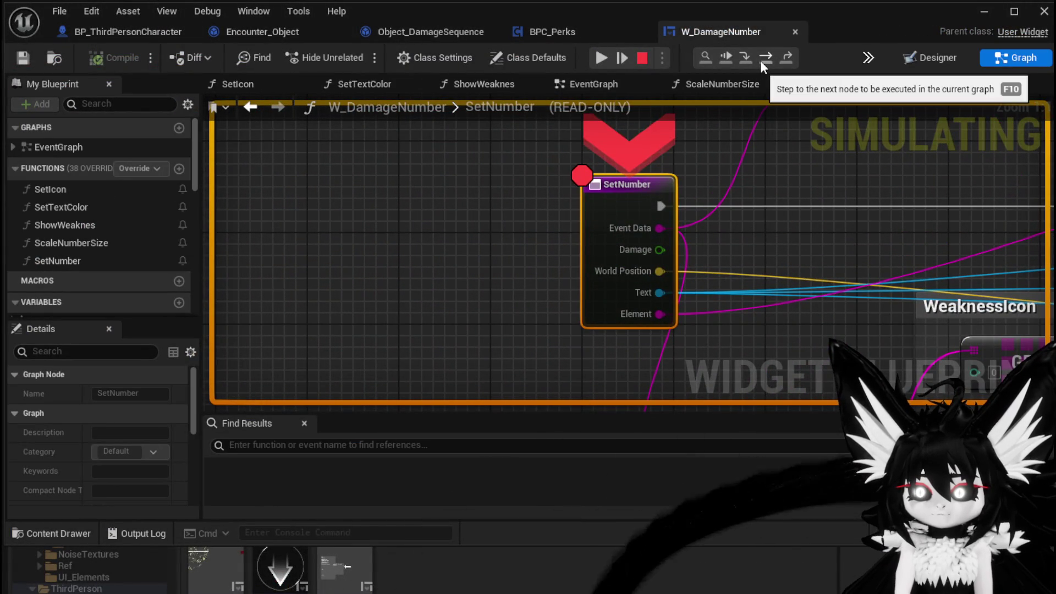
Step: Step over through Print String, SetText, Scale Number Size and Switch on String back to the event graph
left_click(761, 60)
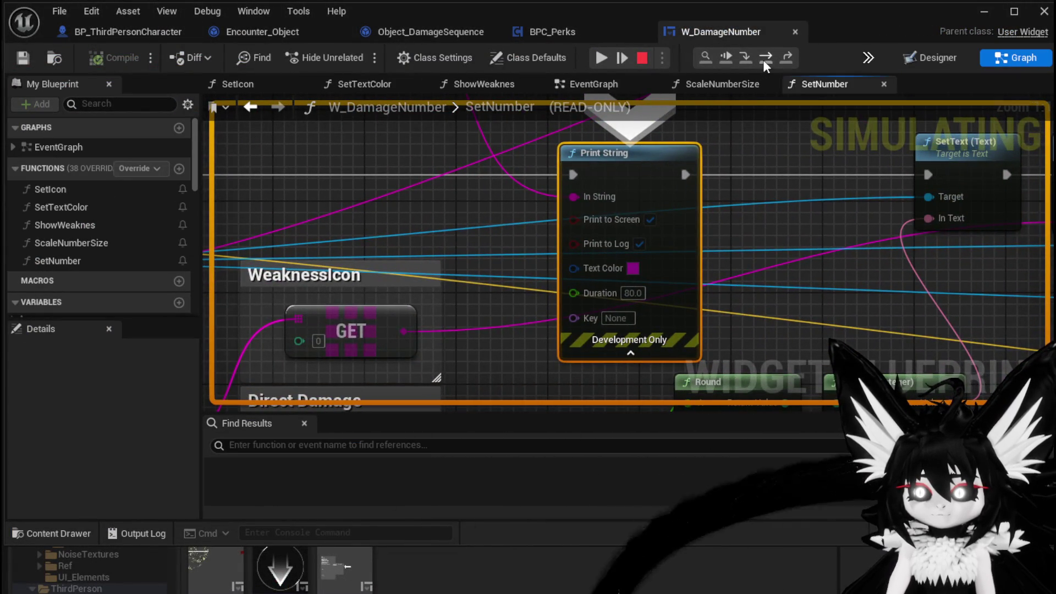
left_click(764, 59)
left_click(764, 60)
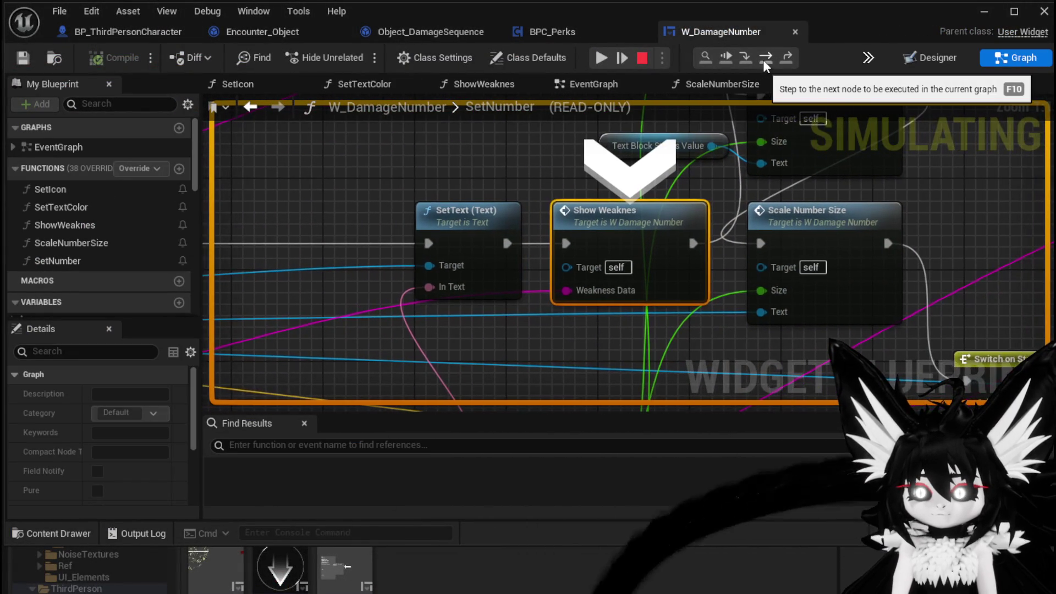
left_click(764, 59)
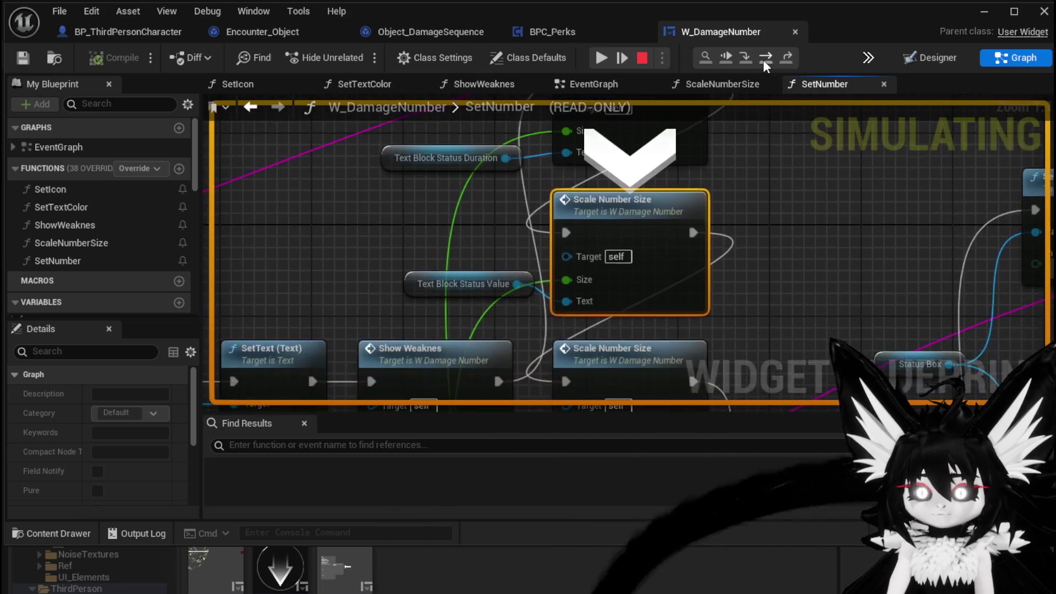
left_click(764, 59)
left_click(764, 60)
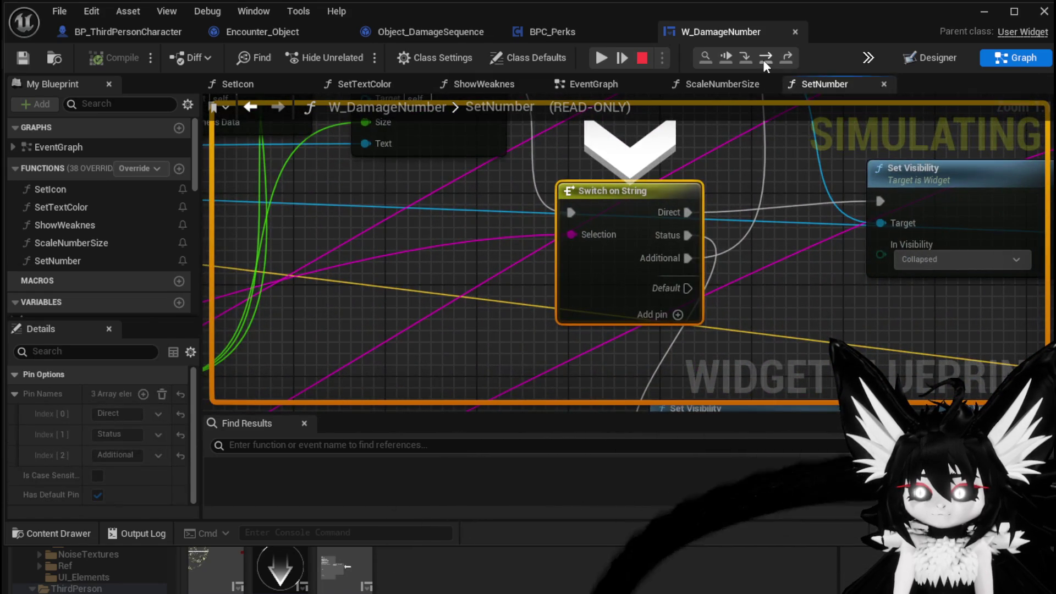
Step: Reopen the SetNumber function graph and jump to its breakpointed entry node
scroll(389, 248, "down", 5)
mouse_move(389, 248)
left_mouse_down()
mouse_move(769, 325)
mouse_move(778, 401)
mouse_move(406, 359)
left_mouse_up()
scroll(569, 377, "up", 3)
double_click(534, 169)
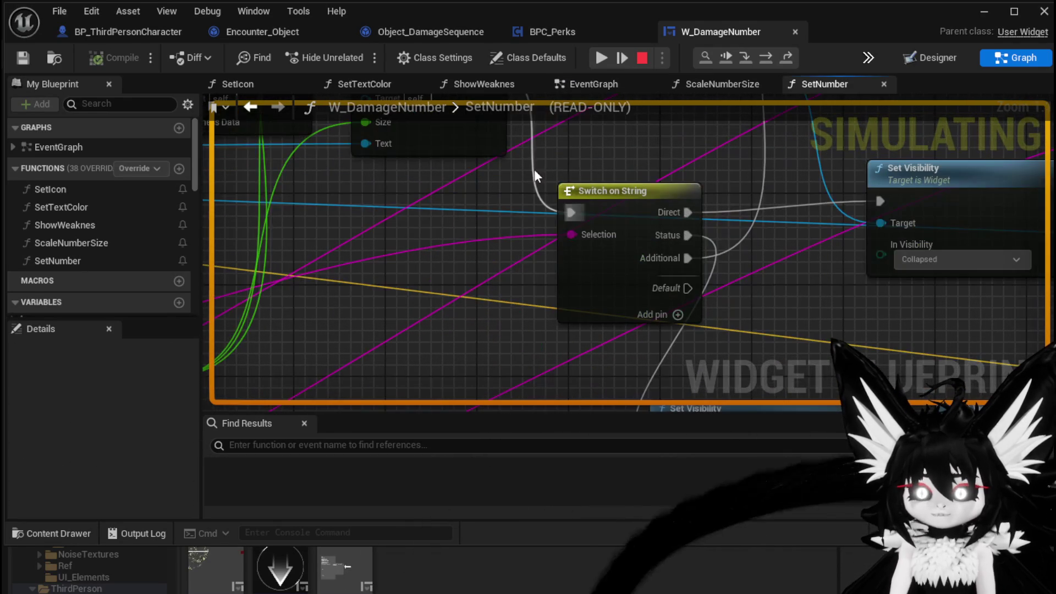
scroll(574, 319, "down", 2)
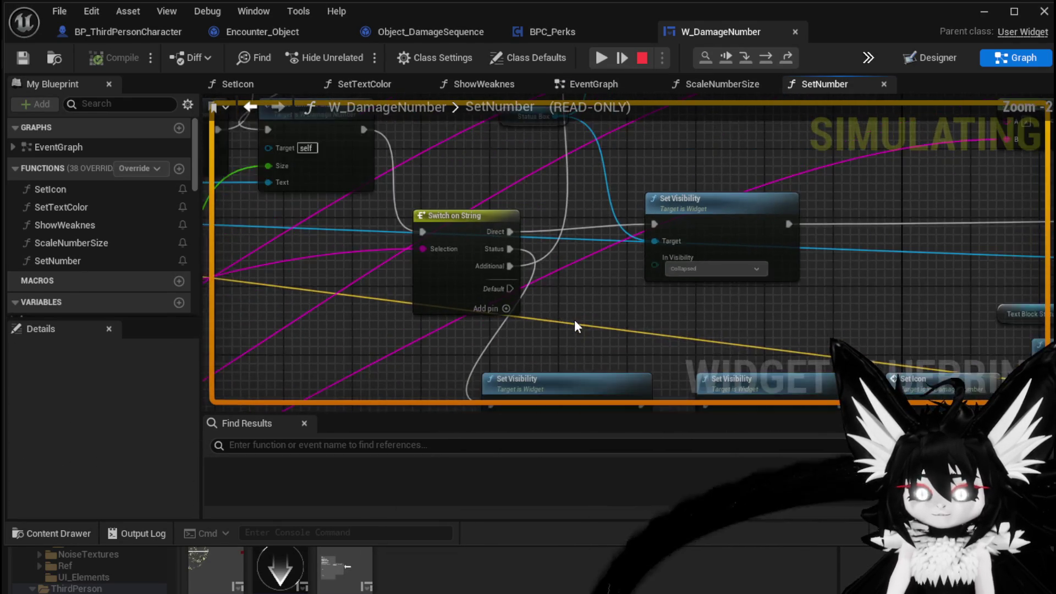
left_click_drag(467, 314, 639, 361)
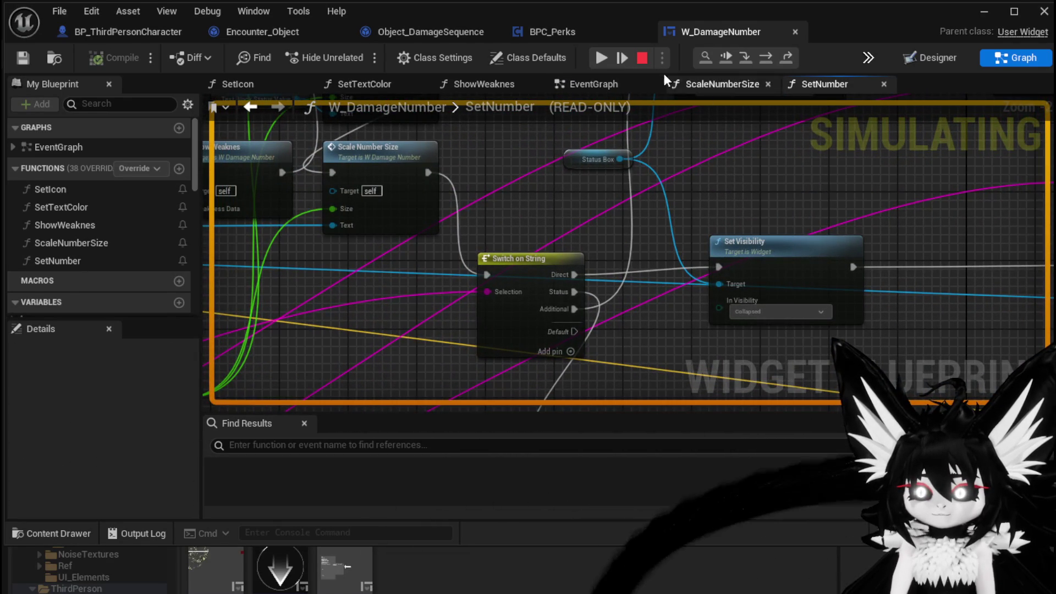
left_click(594, 57)
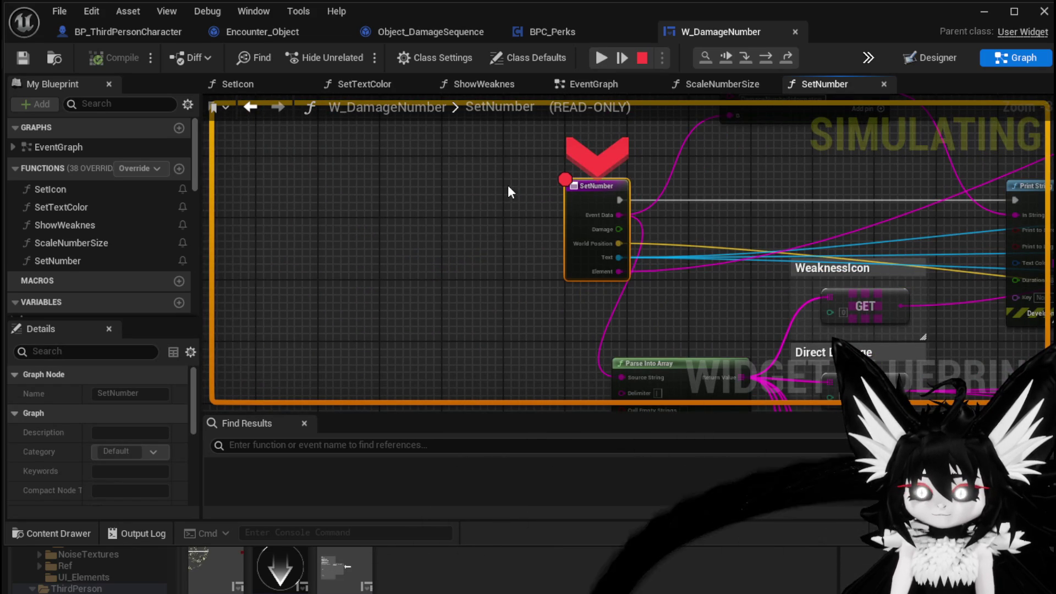
Step: Resume the paused play-test and end the simulation with Escape
left_click(601, 57)
key("Escape")
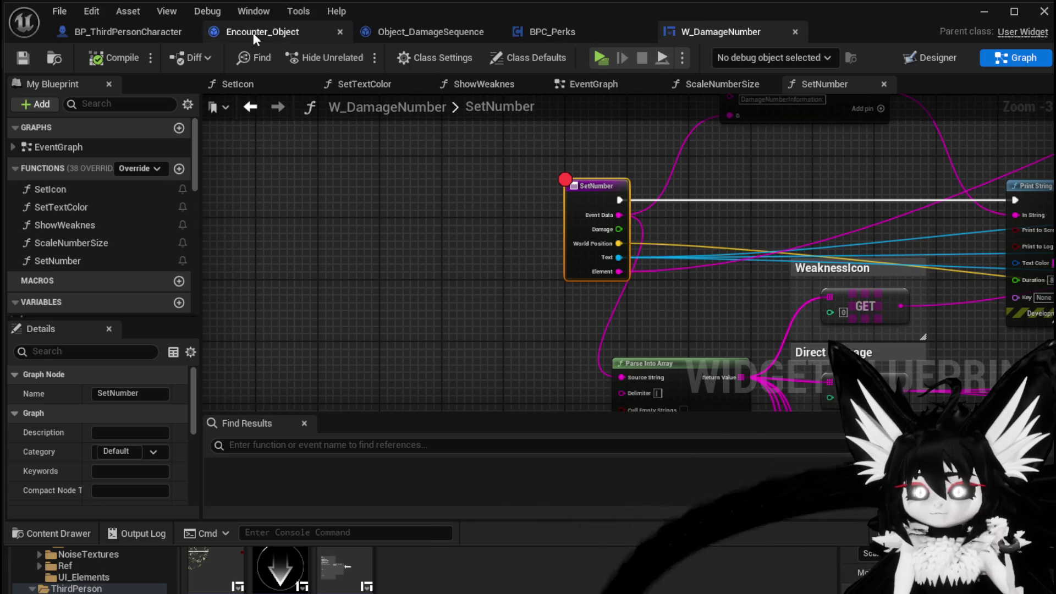
scroll(636, 276, "down", 2)
scroll(352, 222, "up", 2)
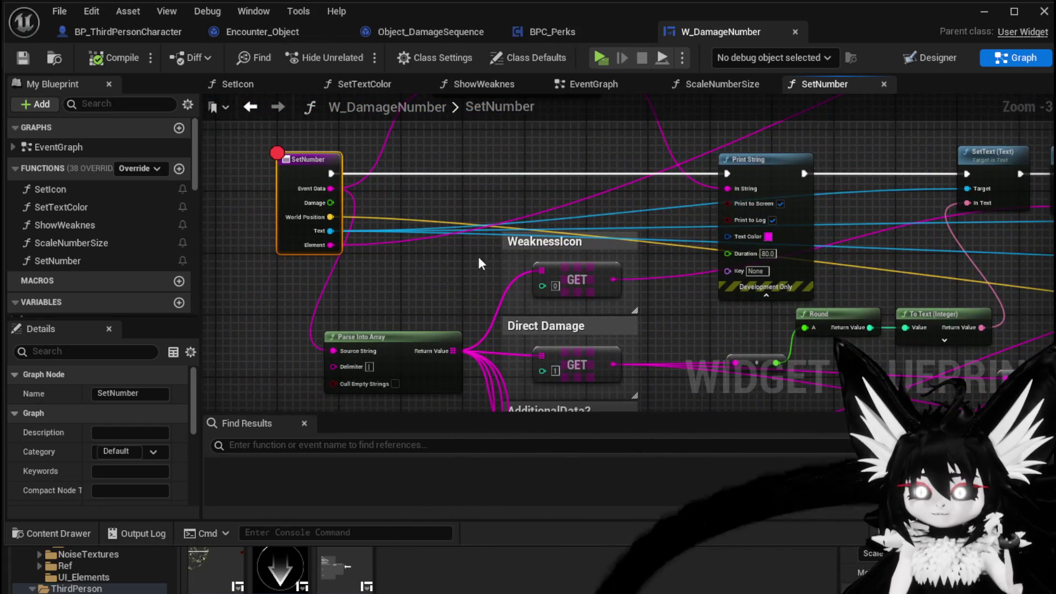
left_click(553, 36)
Step: Nudge the Damage Battler input nodes left and down, then inspect the SET and Call On Show Number nodes
scroll(420, 284, "down", 3)
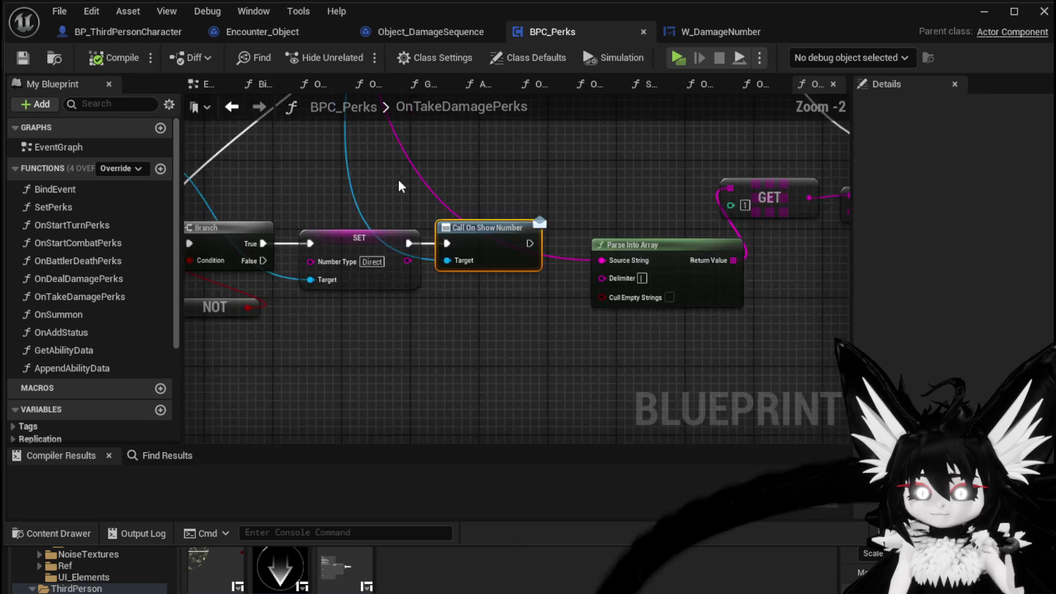
left_click_drag(419, 284, 403, 202)
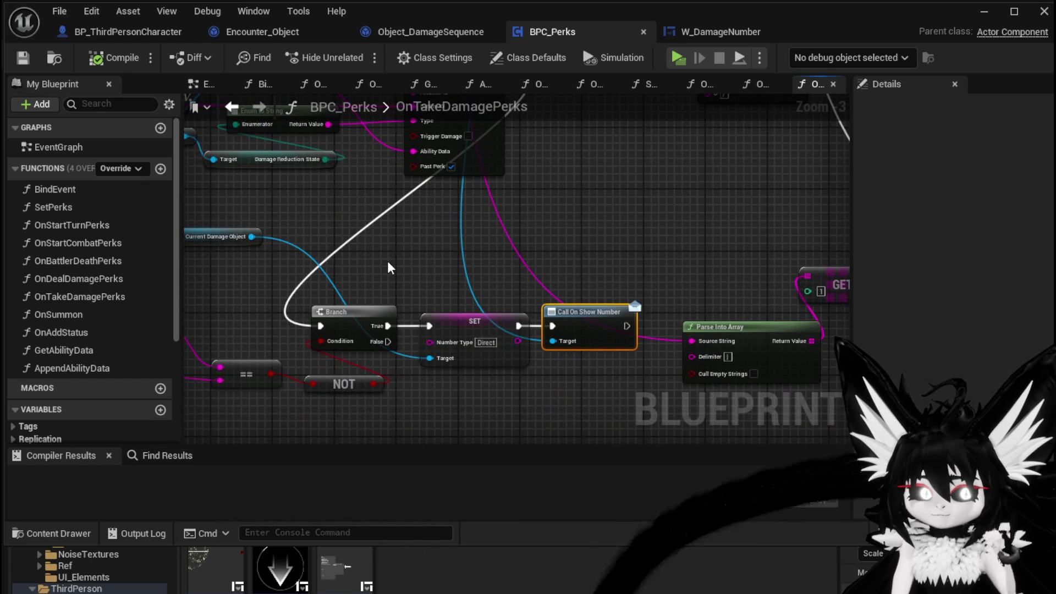
mouse_move(389, 268)
left_mouse_down()
mouse_move(606, 264)
mouse_move(542, 402)
left_mouse_up()
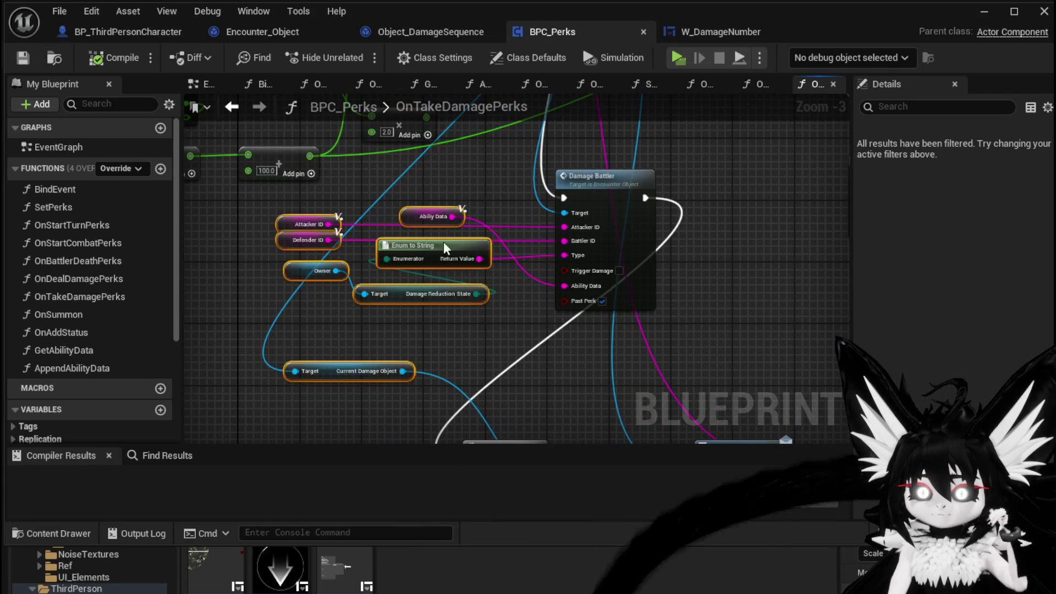
mouse_move(416, 299)
left_mouse_down()
mouse_move(348, 314)
mouse_move(397, 313)
left_mouse_up()
left_click(397, 314)
scroll(397, 314, "down", 2)
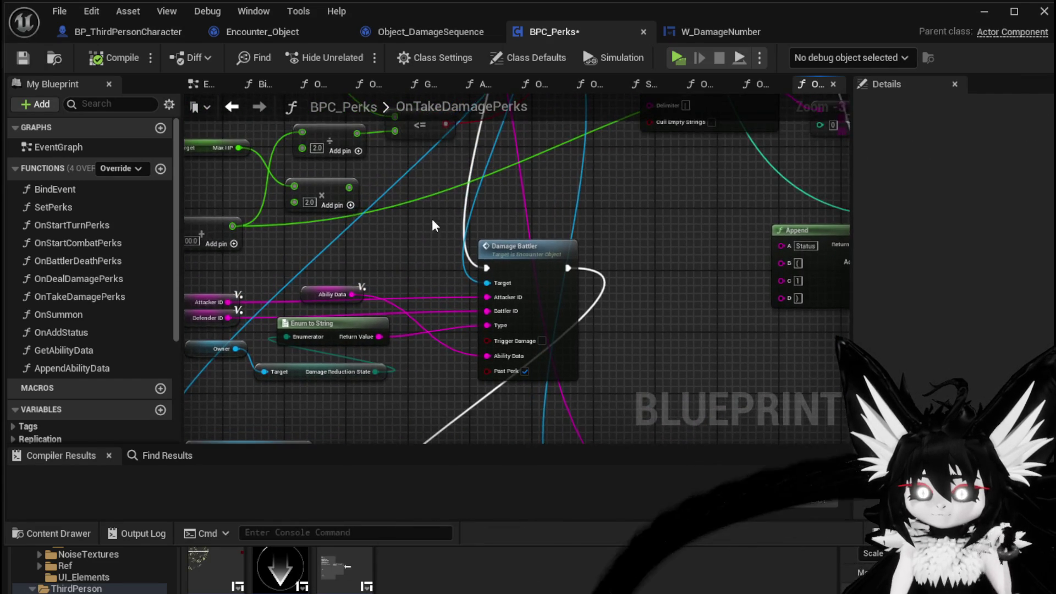
scroll(433, 338, "up", 4)
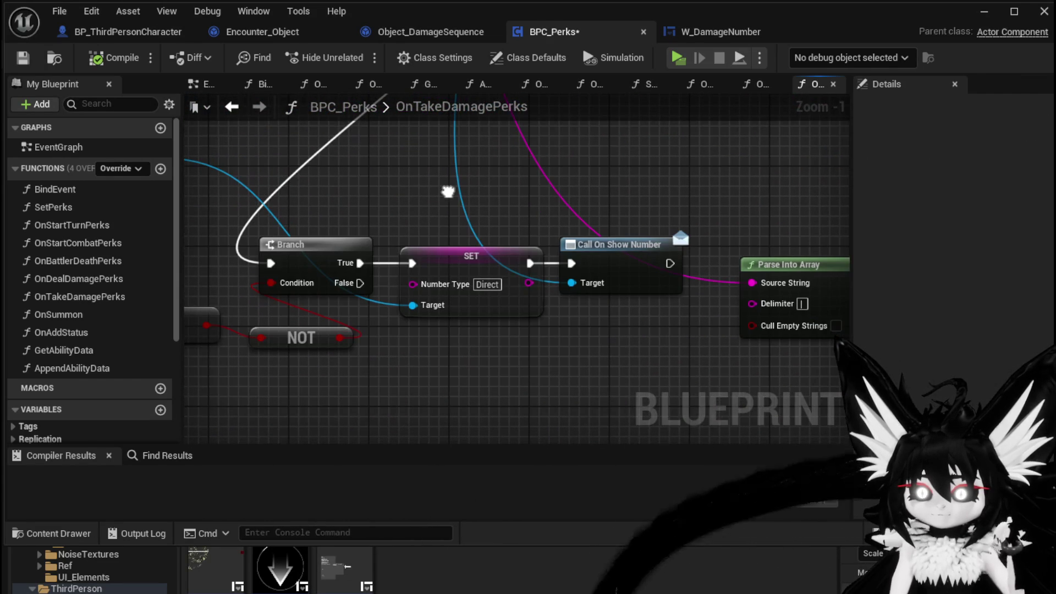
left_click(468, 256)
left_click(616, 245)
left_click(495, 357)
scroll(496, 357, "down", 3)
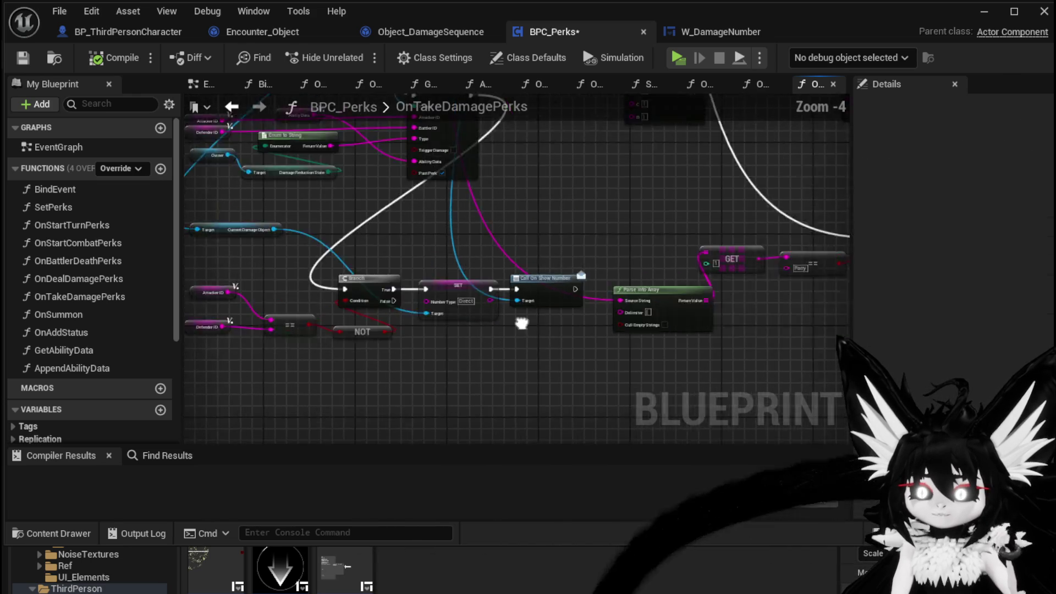
Step: Open OnDealDamagePerks and trace the Switch on String Status output toward Call On Show Number
double_click(81, 279)
scroll(584, 284, "up", 3)
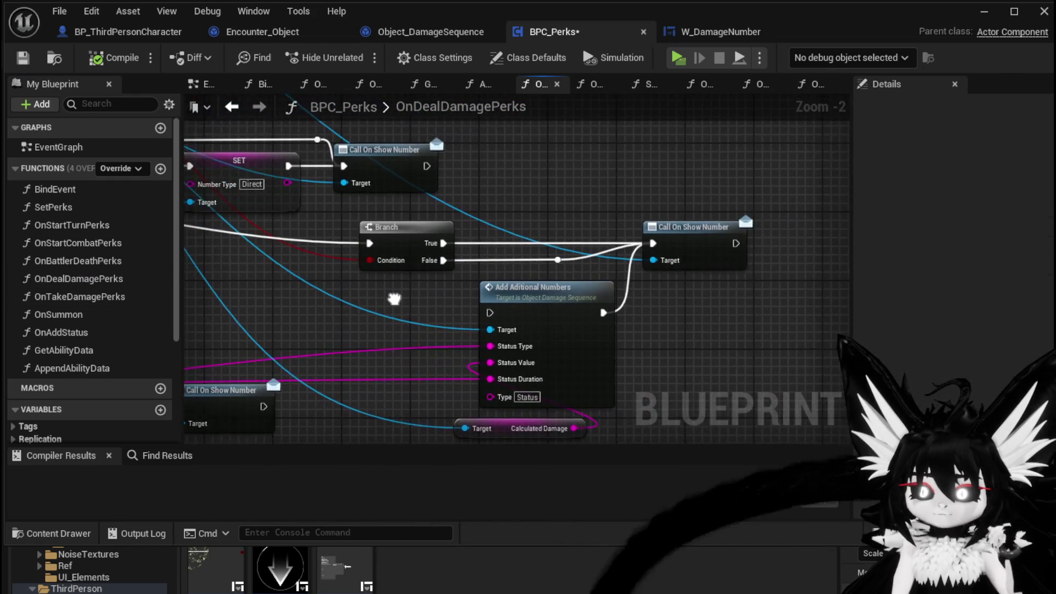
left_click_drag(625, 317, 463, 276)
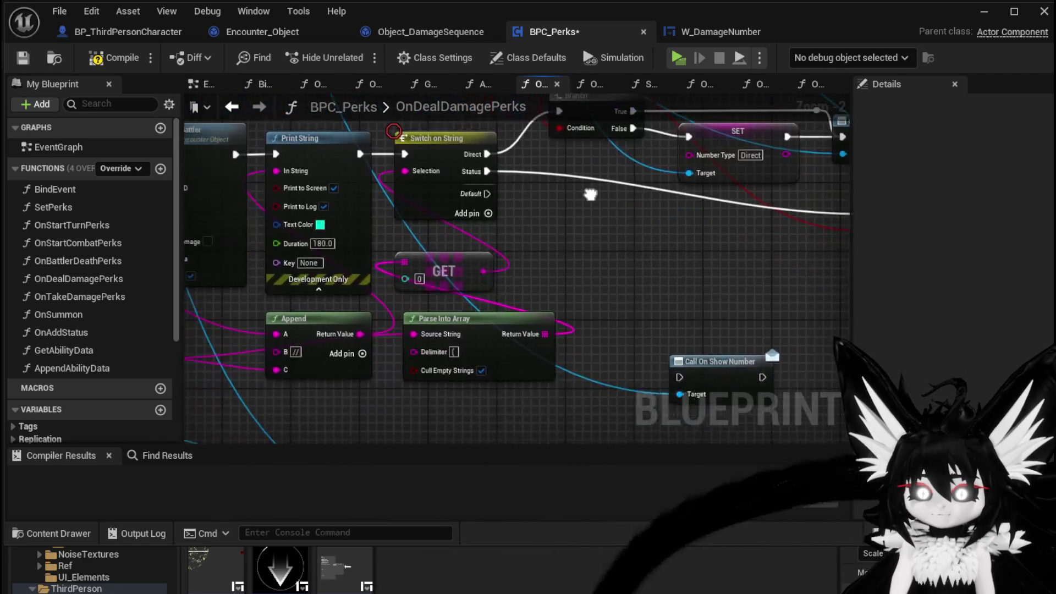
left_click_drag(815, 150, 372, 261)
mouse_move(289, 237)
left_mouse_down()
mouse_move(655, 278)
mouse_move(644, 279)
left_mouse_up()
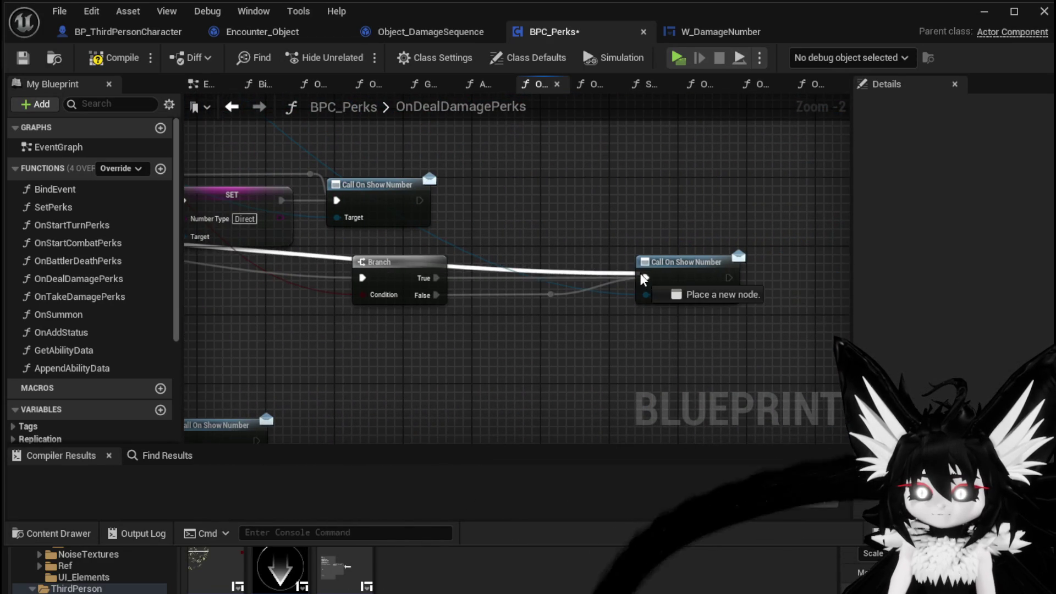
mouse_move(457, 305)
left_mouse_down()
mouse_move(286, 333)
mouse_move(280, 211)
mouse_move(356, 306)
mouse_move(866, 303)
mouse_move(831, 208)
mouse_move(809, 294)
left_mouse_up()
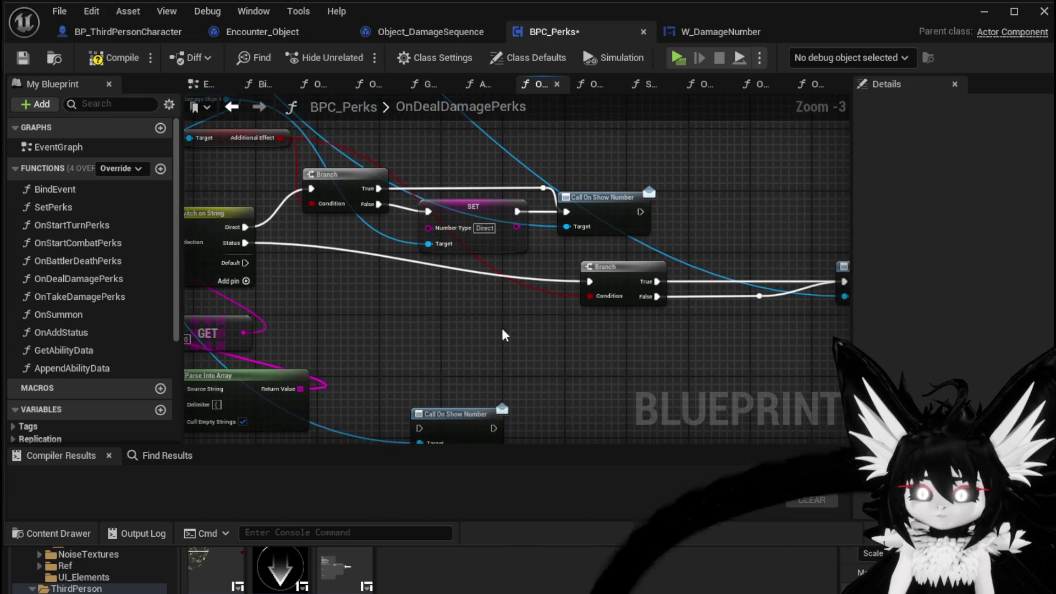
mouse_move(242, 249)
left_mouse_down()
mouse_move(617, 275)
mouse_move(353, 270)
mouse_move(734, 290)
left_mouse_up()
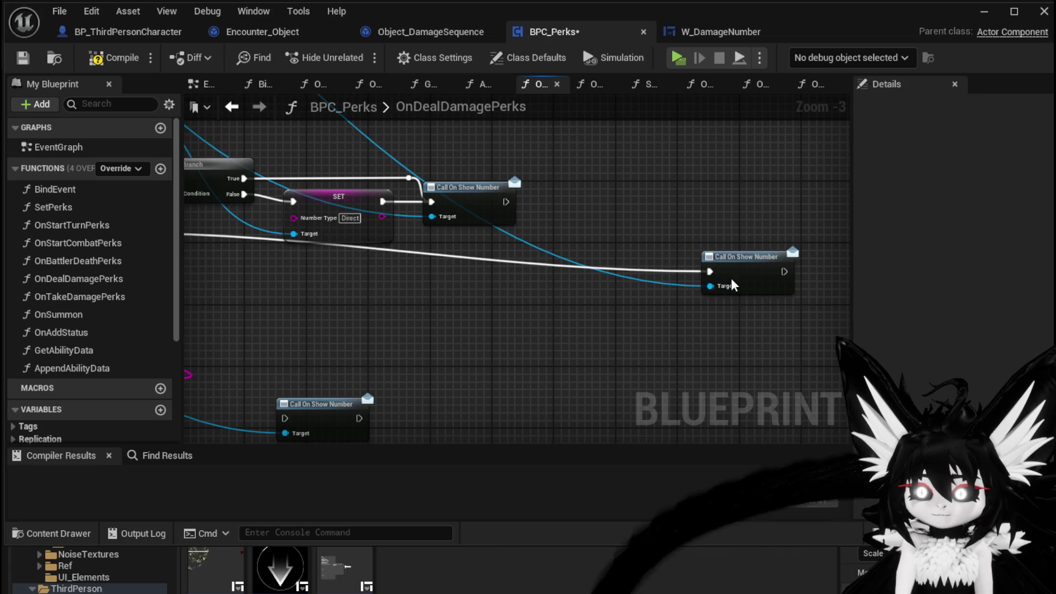
mouse_move(331, 295)
left_mouse_down()
mouse_move(528, 298)
mouse_move(618, 366)
mouse_move(617, 424)
mouse_move(625, 283)
mouse_move(636, 295)
mouse_move(615, 286)
left_mouse_up()
left_click_drag(676, 332, 791, 358)
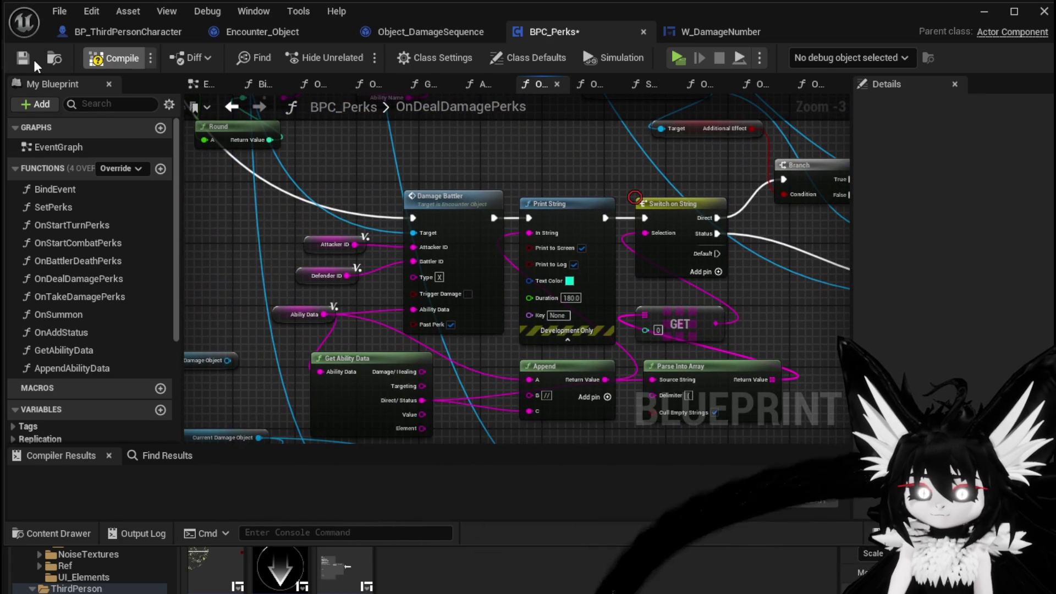
Step: Pan to the Damage Battler area and box-select Calculate Direct Damage and Add Aditional Numbers
scroll(451, 179, "down", 1)
mouse_move(451, 179)
left_mouse_down()
mouse_move(527, 160)
mouse_move(537, 138)
left_mouse_up()
scroll(377, 274, "up", 2)
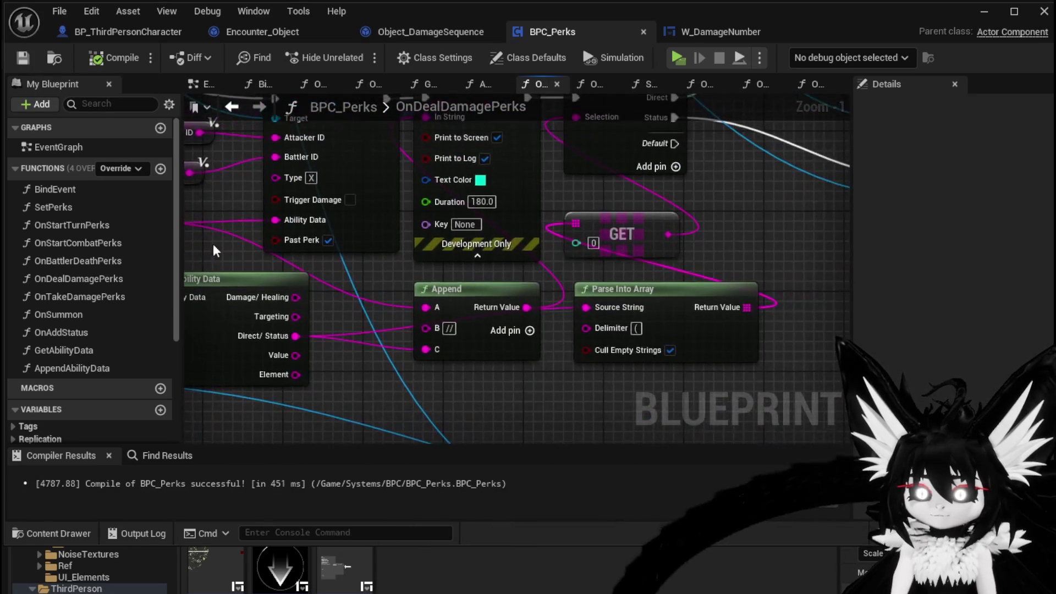
scroll(688, 286, "down", 1)
mouse_move(687, 286)
left_mouse_down()
mouse_move(716, 297)
mouse_move(764, 175)
left_mouse_up()
scroll(665, 278, "down", 3)
scroll(681, 292, "up", 3)
mouse_move(681, 291)
left_mouse_down()
mouse_move(398, 333)
mouse_move(448, 225)
left_mouse_up()
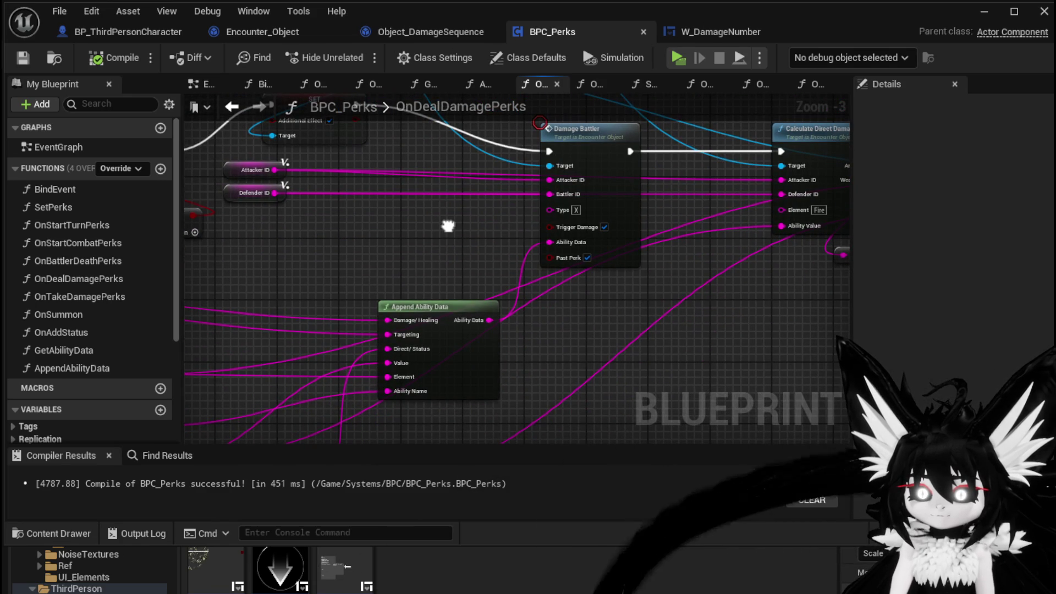
left_click_drag(448, 225, 202, 320)
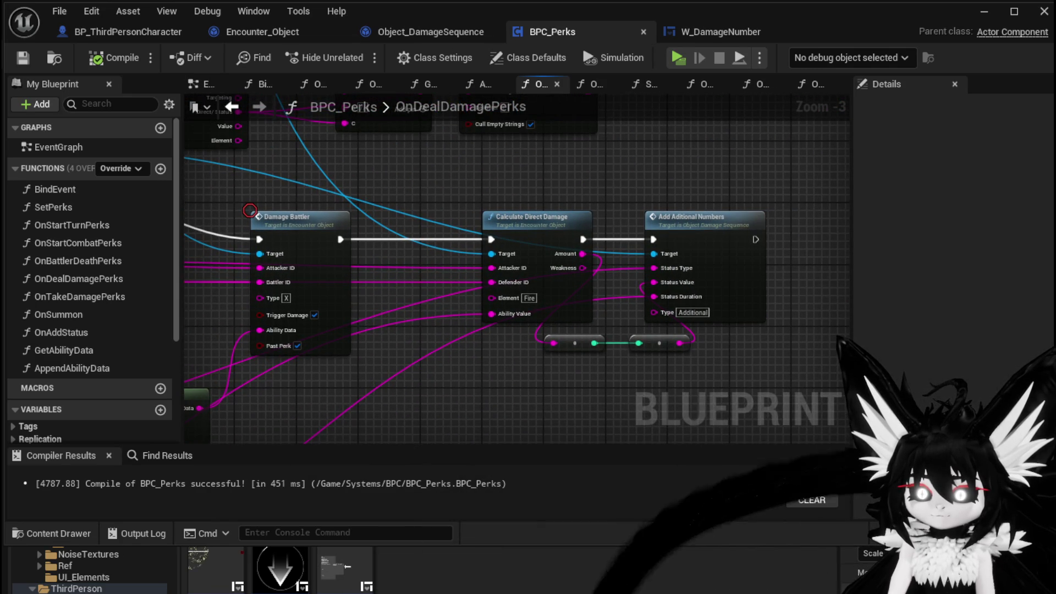
mouse_move(253, 303)
left_mouse_down()
mouse_move(391, 320)
mouse_move(242, 284)
left_mouse_up()
mouse_move(483, 154)
left_mouse_down()
mouse_move(596, 265)
mouse_move(723, 354)
mouse_move(523, 325)
mouse_move(501, 339)
left_mouse_up()
Step: Survey the nearby Branch, GET and AND nodes and reframe the damage calculation nodes
scroll(579, 223, "down", 2)
mouse_move(578, 223)
left_mouse_down()
mouse_move(540, 301)
mouse_move(682, 282)
mouse_move(845, 297)
left_mouse_up()
scroll(559, 303, "up", 3)
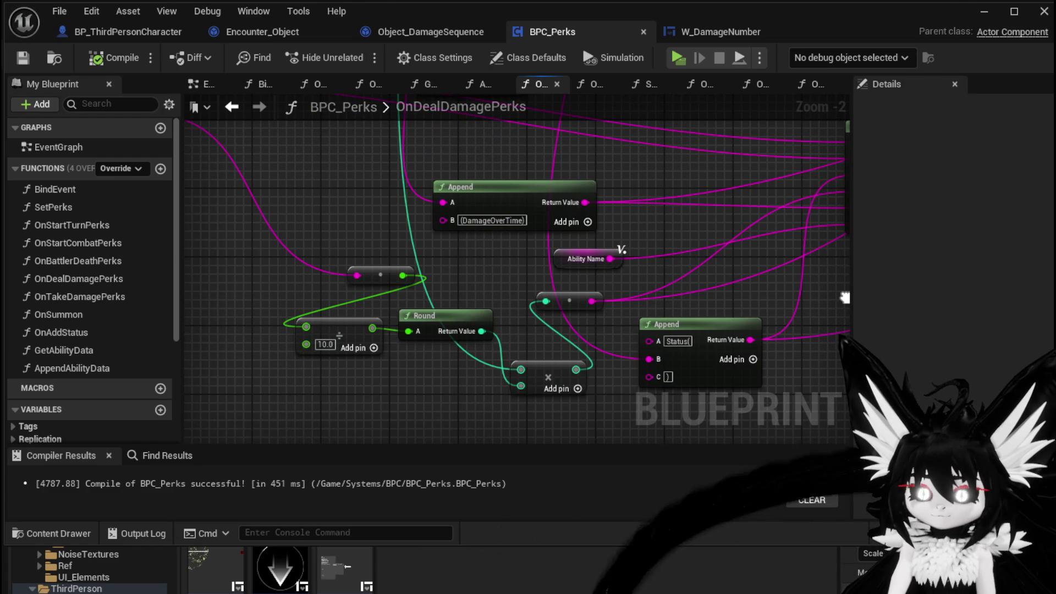
scroll(845, 298, "down", 3)
mouse_move(824, 285)
left_mouse_down()
mouse_move(609, 302)
mouse_move(538, 349)
mouse_move(366, 335)
left_mouse_up()
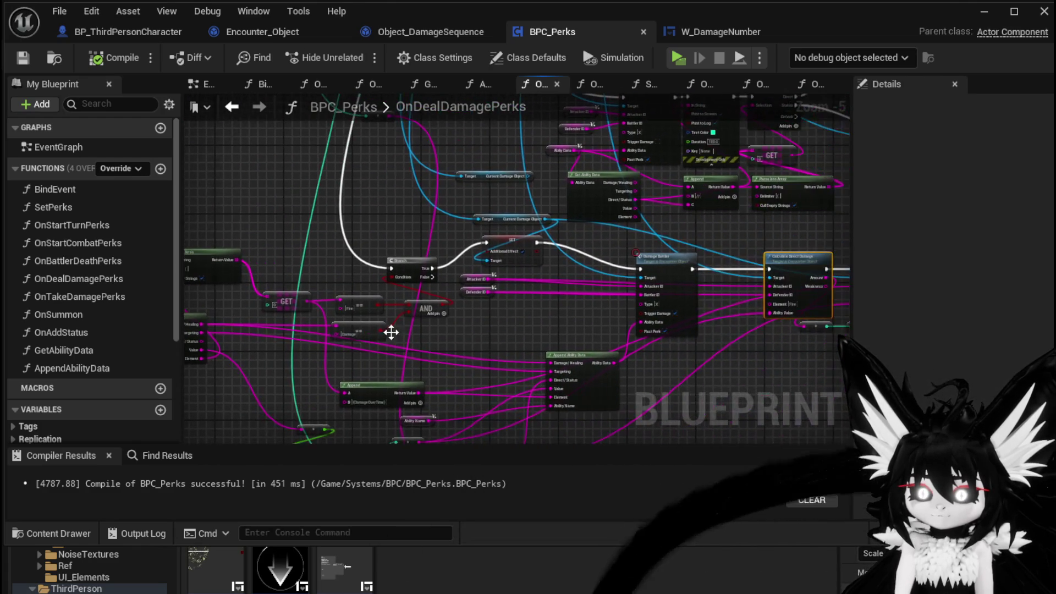
scroll(565, 314, "up", 2)
left_click_drag(617, 328, 360, 322)
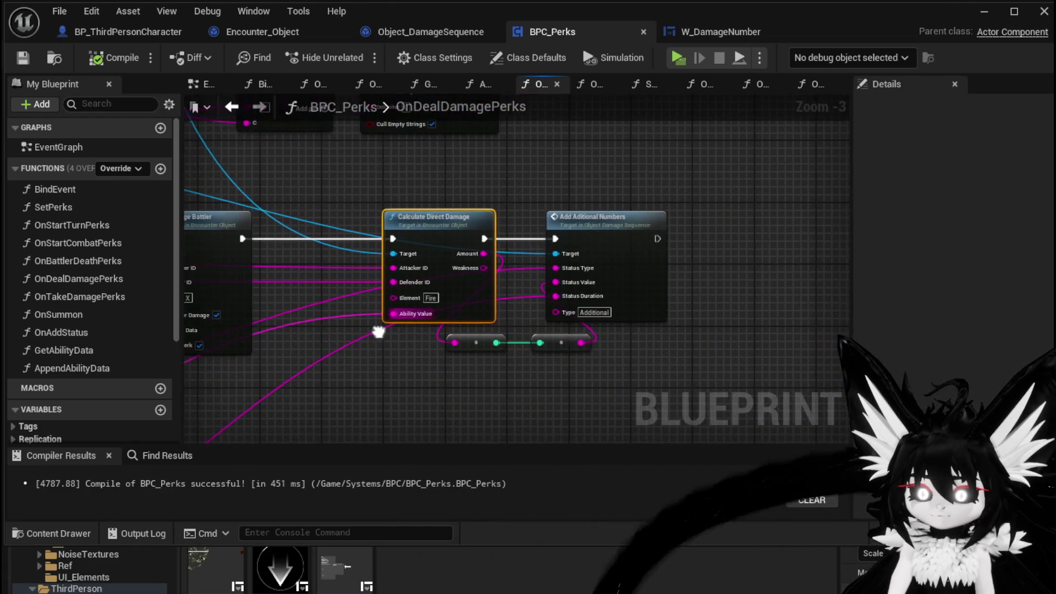
mouse_move(391, 381)
left_mouse_down()
mouse_move(465, 384)
mouse_move(553, 429)
left_mouse_up()
scroll(466, 384, "down", 2)
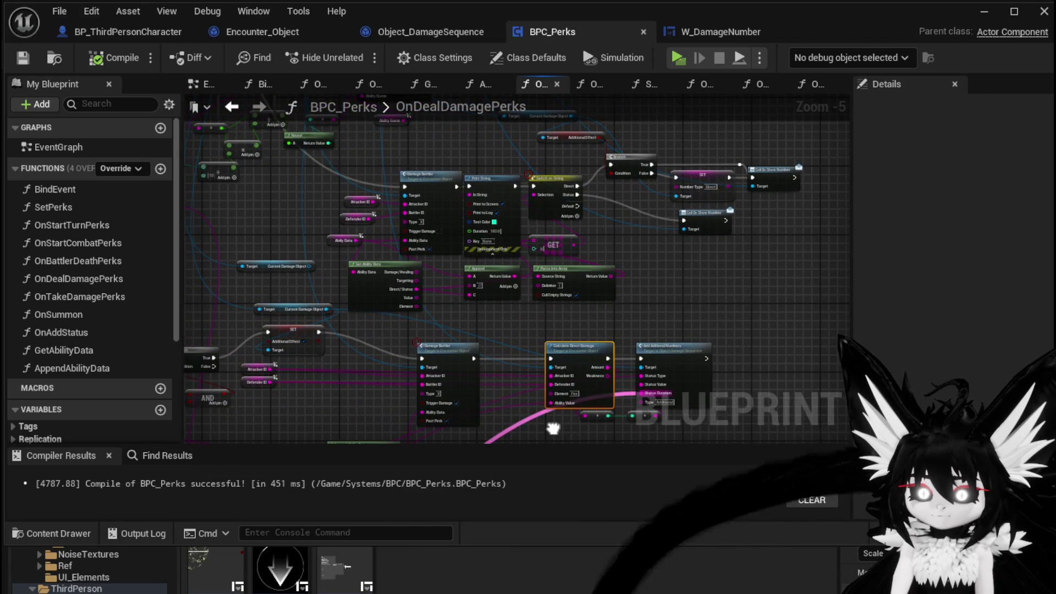
scroll(553, 428, "up", 2)
left_click_drag(558, 338, 640, 405)
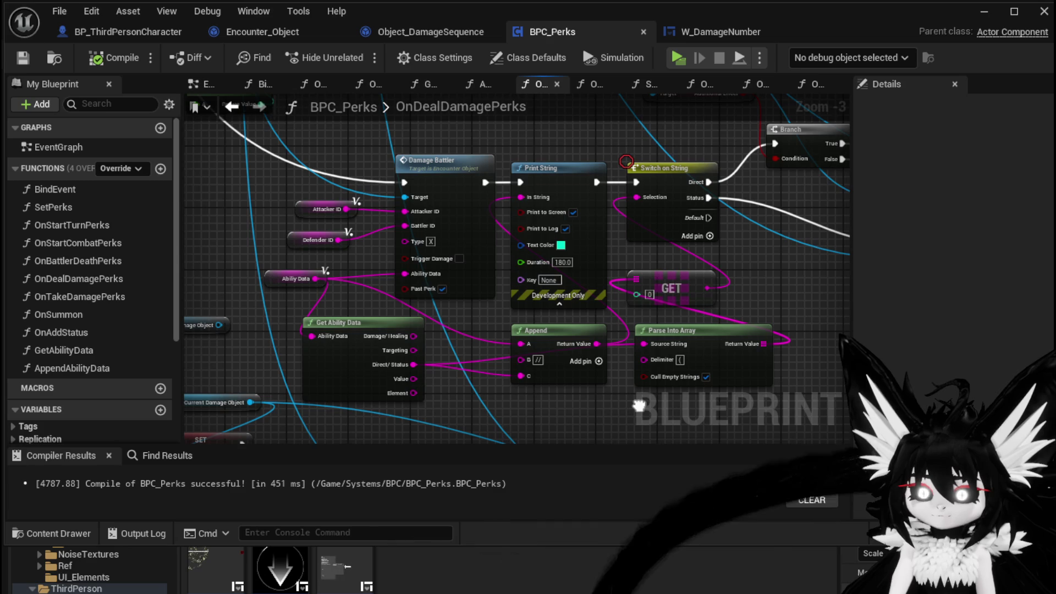
left_click_drag(639, 406, 506, 297)
scroll(507, 298, "down", 1)
scroll(508, 249, "up", 3)
left_click_drag(508, 249, 421, 154)
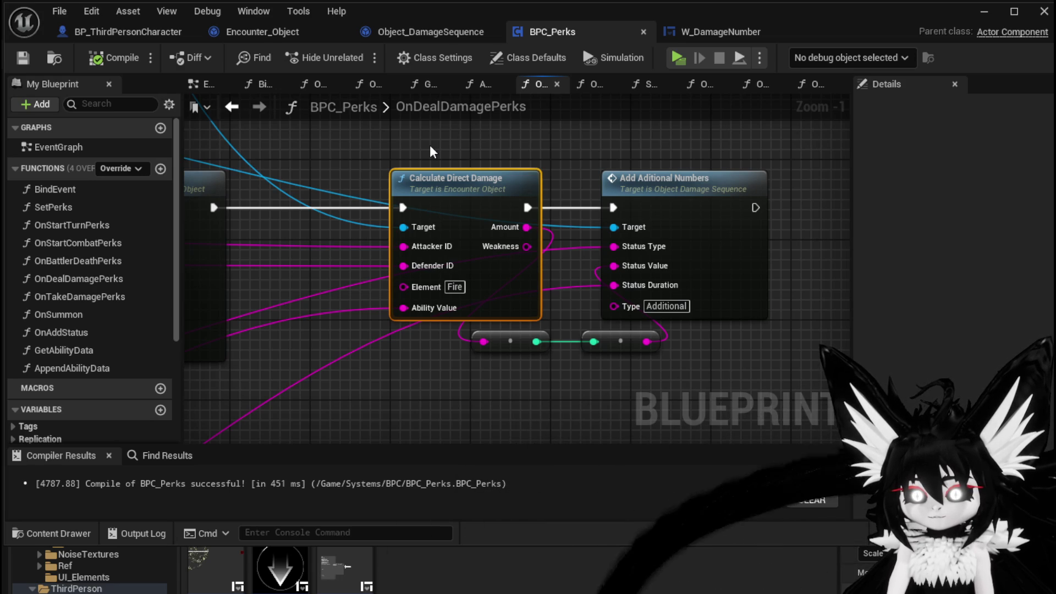
Step: Select the Calculate Direct Damage chain with its reroutes, then open the OnTakeDamagePerks graph
left_click_drag(430, 144, 683, 358)
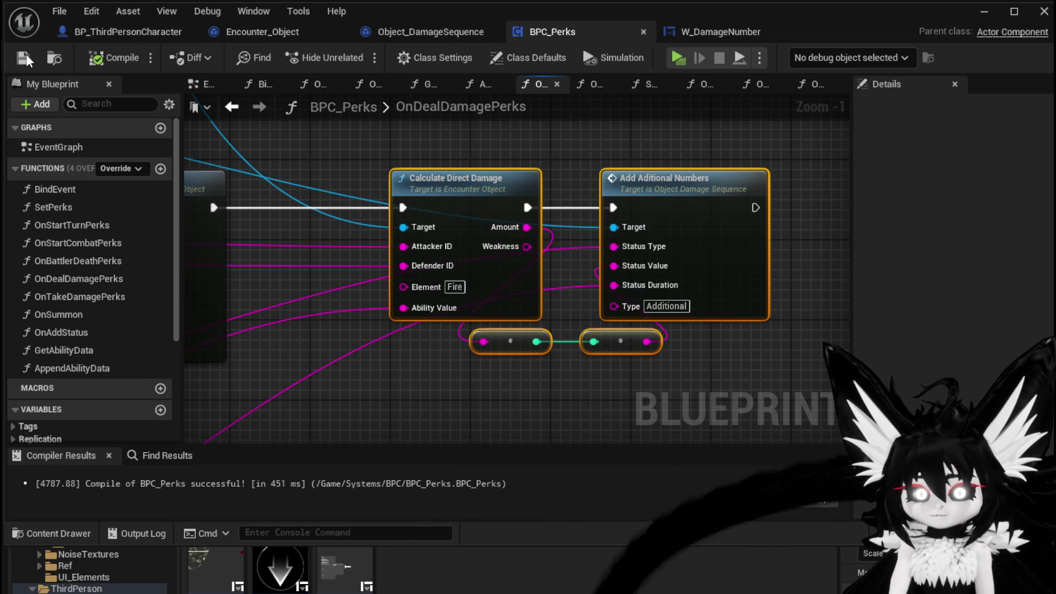
scroll(505, 246, "down", 2)
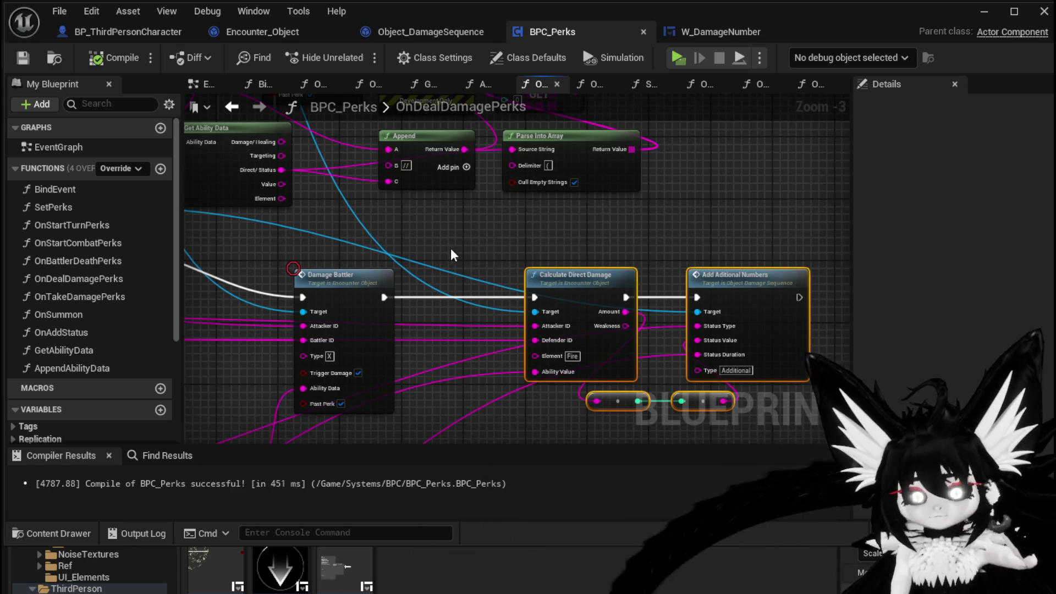
mouse_move(533, 235)
left_mouse_down()
mouse_move(474, 176)
mouse_move(741, 370)
left_mouse_up()
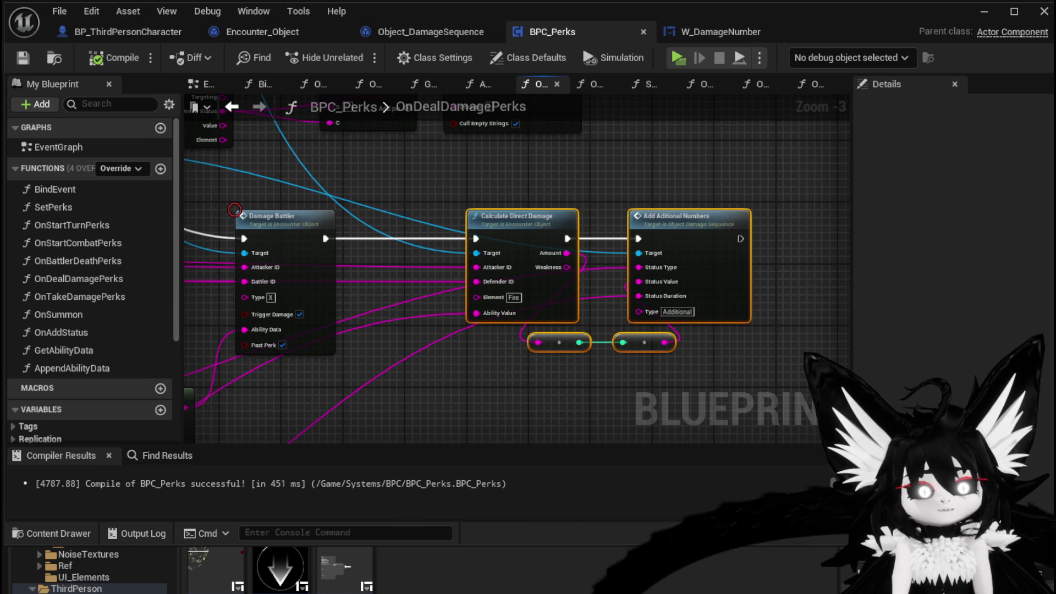
mouse_move(465, 194)
left_mouse_down()
mouse_move(596, 354)
mouse_move(710, 377)
left_mouse_up()
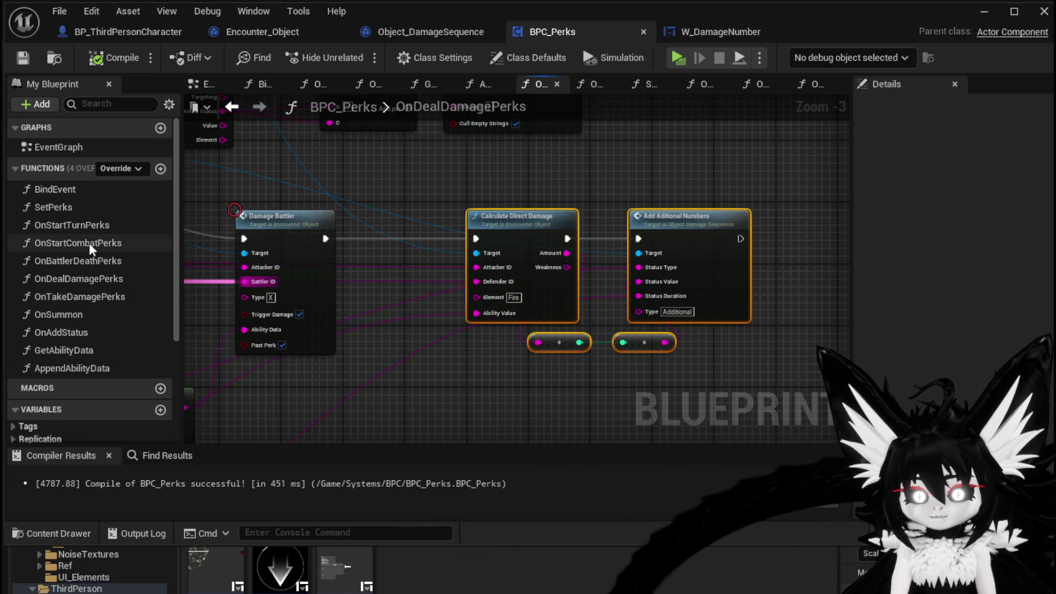
double_click(72, 296)
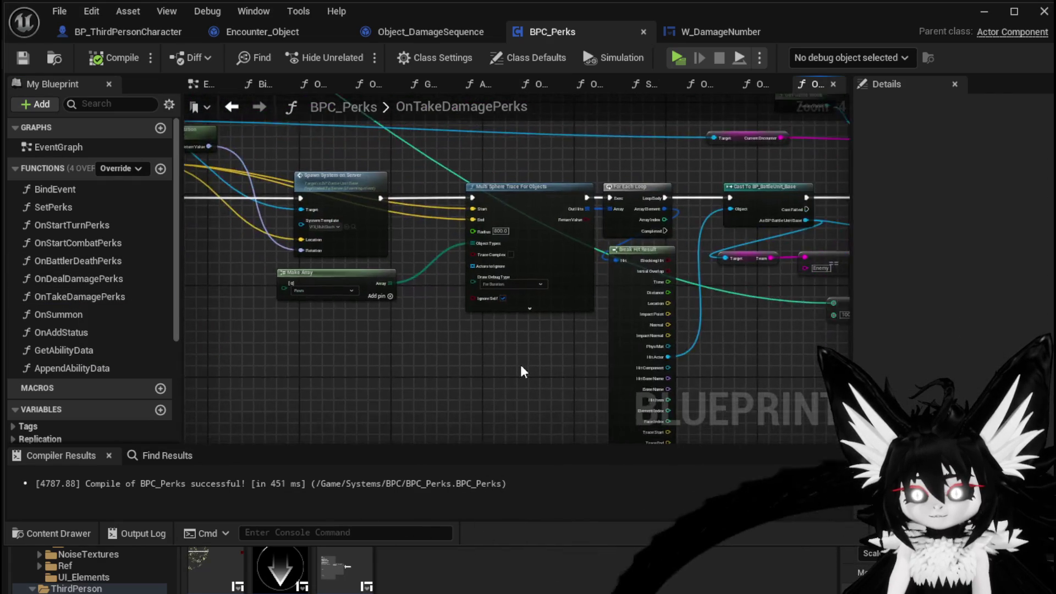
Step: Paste the copied Calculate Direct Damage and Add Aditional Numbers nodes near the Branch and SET nodes
left_click_drag(438, 353, 219, 349)
mouse_move(493, 354)
left_mouse_down()
mouse_move(304, 364)
mouse_move(587, 395)
left_mouse_up()
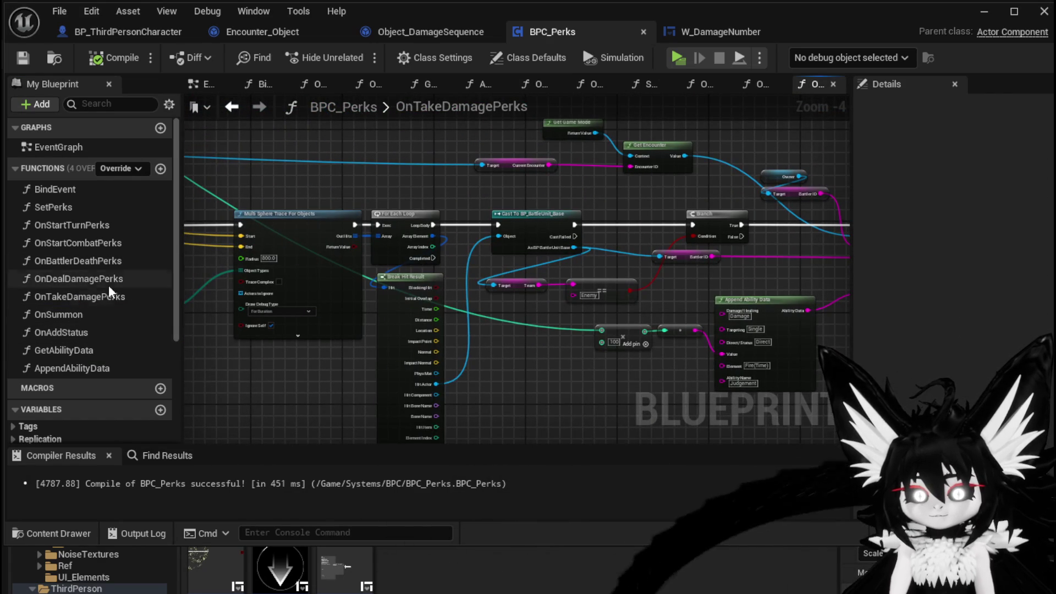
scroll(396, 313, "down", 3)
left_click_drag(396, 313, 394, 342)
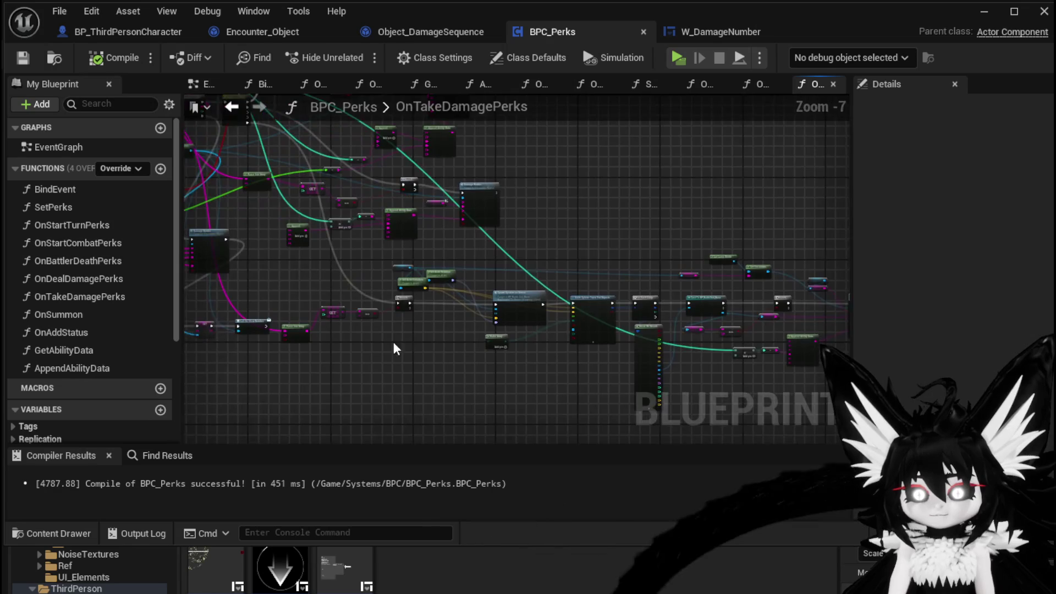
scroll(393, 341, "up", 3)
key("ctrl+v")
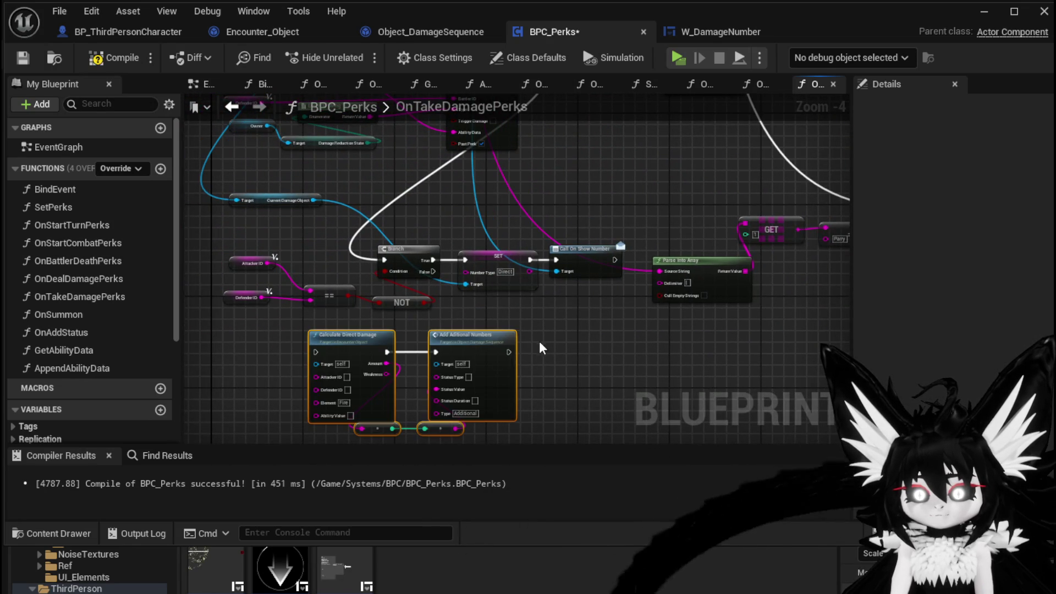
scroll(534, 338, "up", 1)
left_click_drag(541, 339, 536, 389)
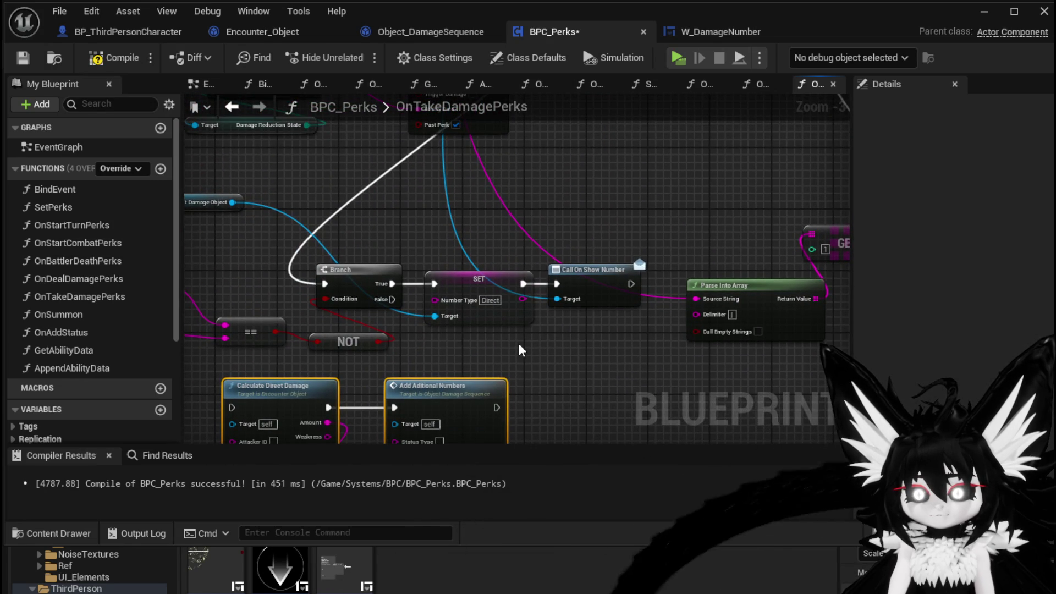
left_click_drag(519, 345, 679, 229)
Step: Wire Branch True into Calculate Direct Damage and chain Add Aditional Numbers into SET
left_click_drag(389, 193, 480, 275)
mouse_move(368, 299)
left_mouse_down()
mouse_move(610, 224)
mouse_move(414, 236)
left_mouse_up()
left_click_drag(494, 275, 359, 257)
mouse_move(307, 231)
left_mouse_down()
mouse_move(339, 250)
mouse_move(356, 359)
left_mouse_up()
mouse_move(620, 354)
left_mouse_down()
mouse_move(570, 233)
mouse_move(558, 231)
left_mouse_up()
Step: Tidy the layout by moving SET, Call On Show Number and the damage function nodes
left_click_drag(600, 269, 487, 269)
left_click_drag(628, 291, 424, 207)
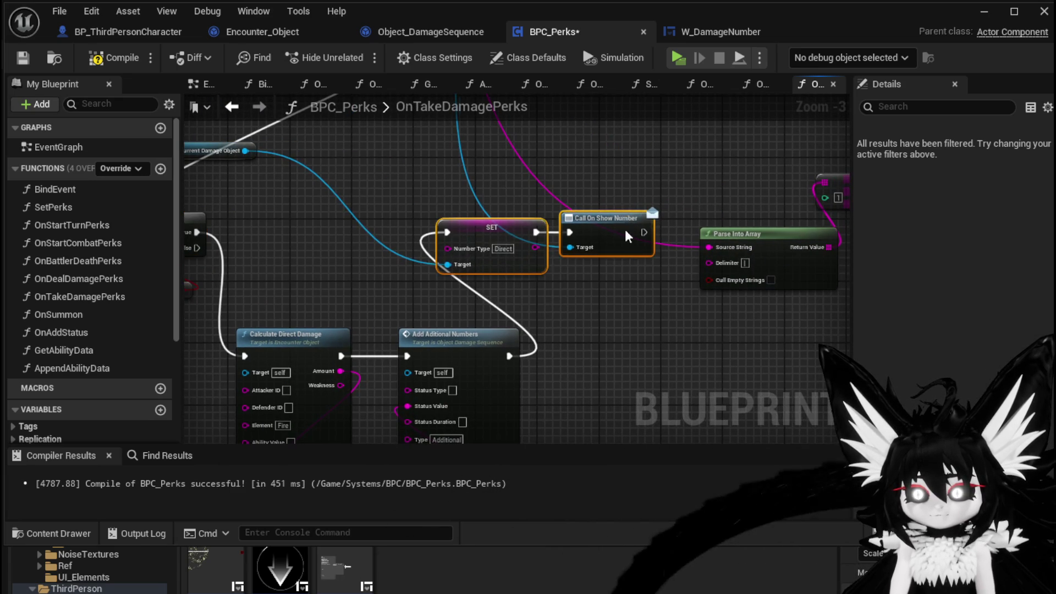
left_click_drag(495, 231, 511, 262)
left_click_drag(427, 239, 583, 214)
scroll(481, 229, "down", 1)
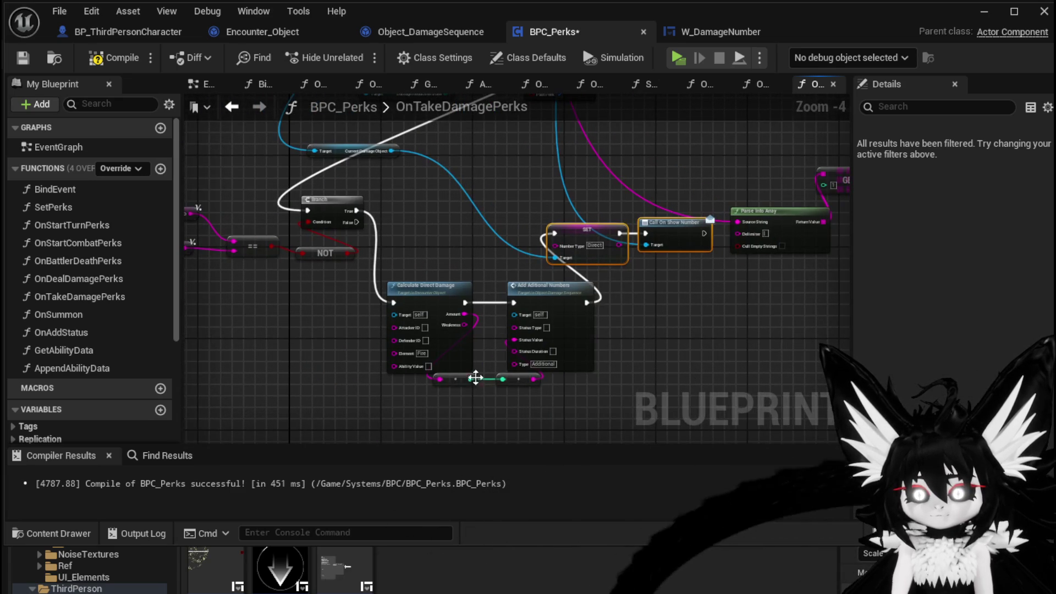
left_click_drag(472, 370, 522, 385)
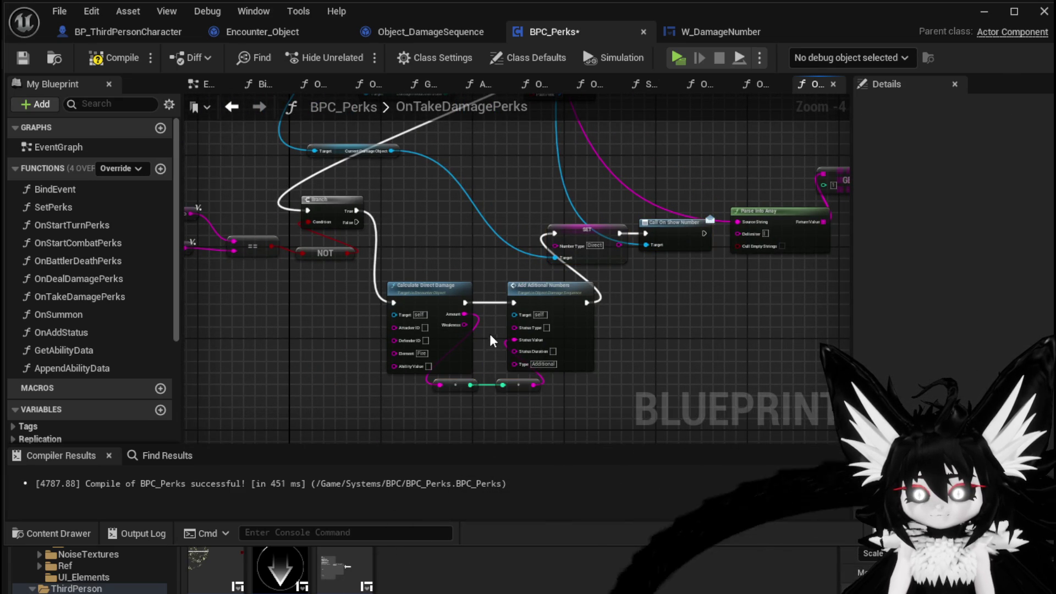
mouse_move(408, 285)
left_mouse_down()
mouse_move(430, 292)
mouse_move(500, 407)
left_mouse_up()
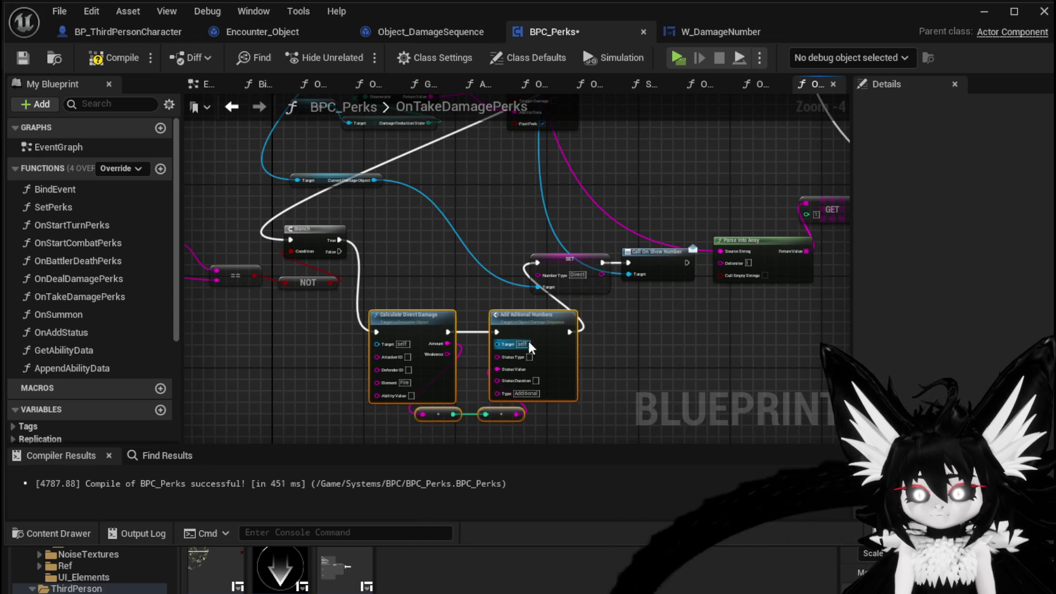
left_click_drag(515, 317, 469, 311)
left_click_drag(425, 222, 407, 437)
scroll(566, 279, "up", 3)
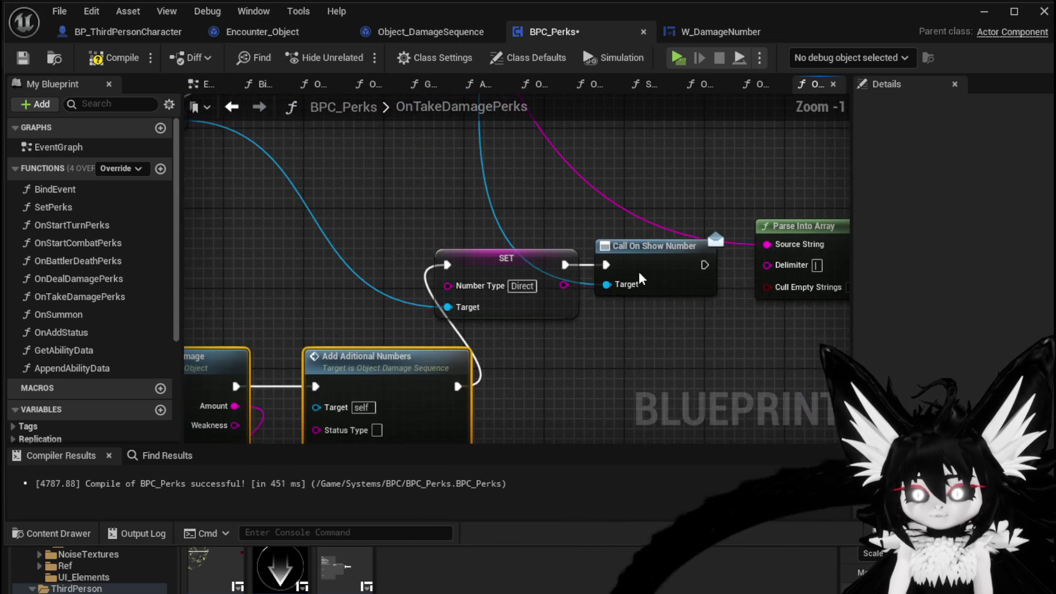
Step: Add a breakpoint on Call On Show Number, route Branch True into SET, and compile and save BPC_Perks
right_click(640, 275)
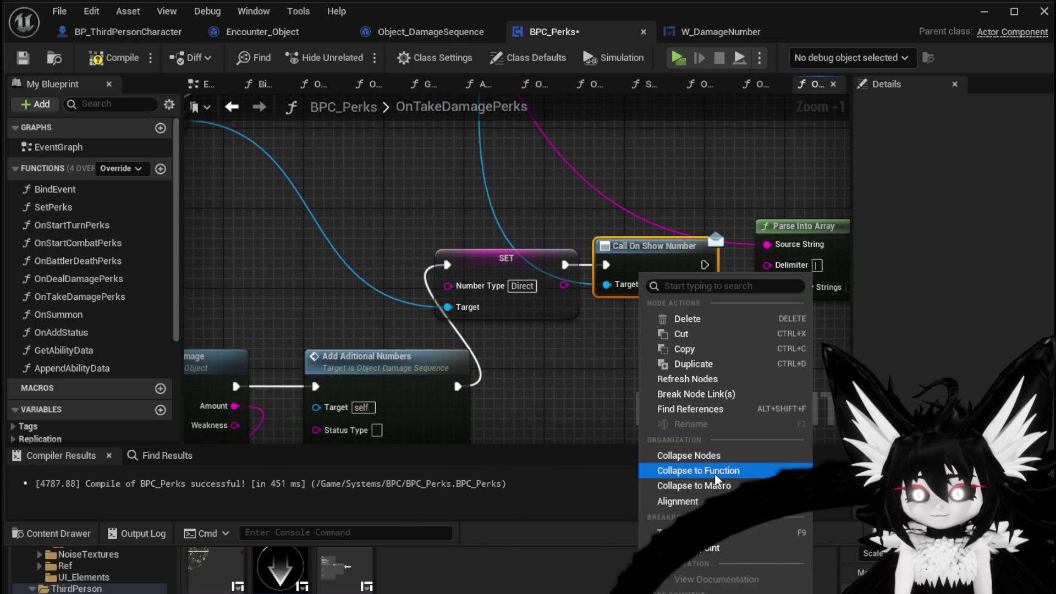
left_click(694, 532)
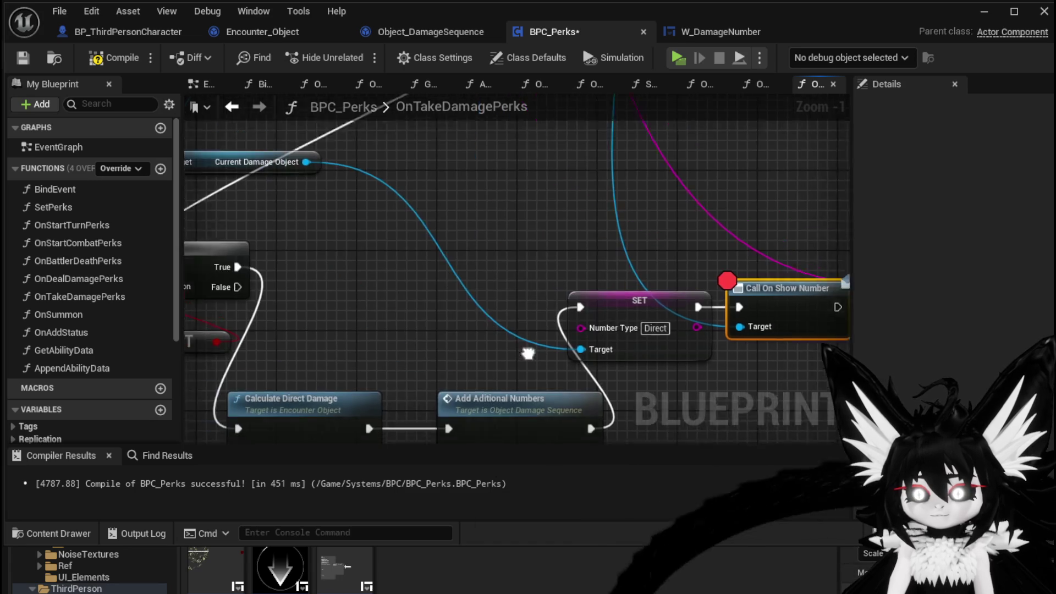
left_click_drag(274, 275, 615, 315)
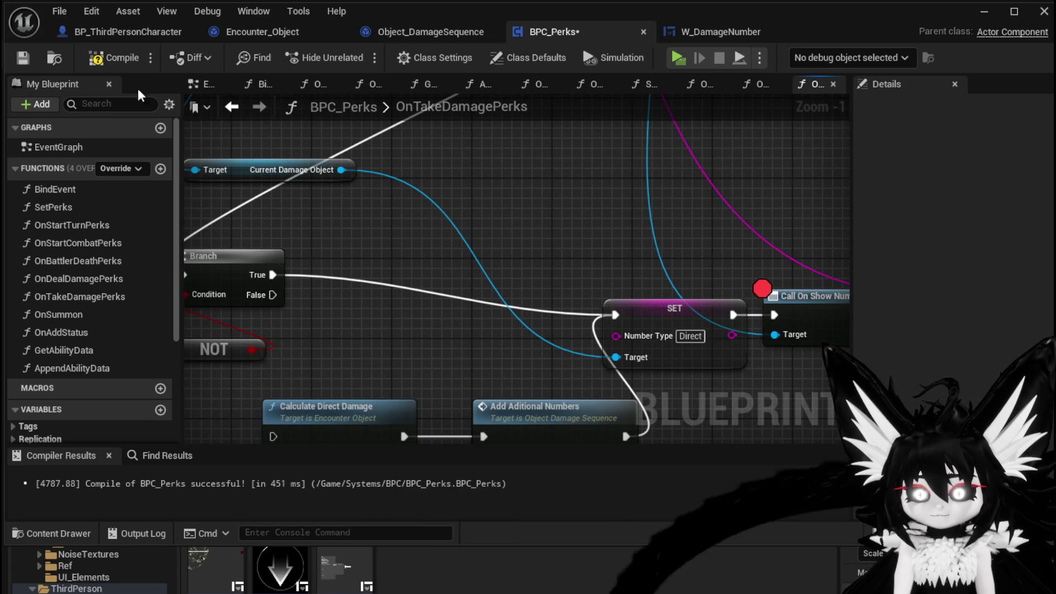
left_click(18, 58)
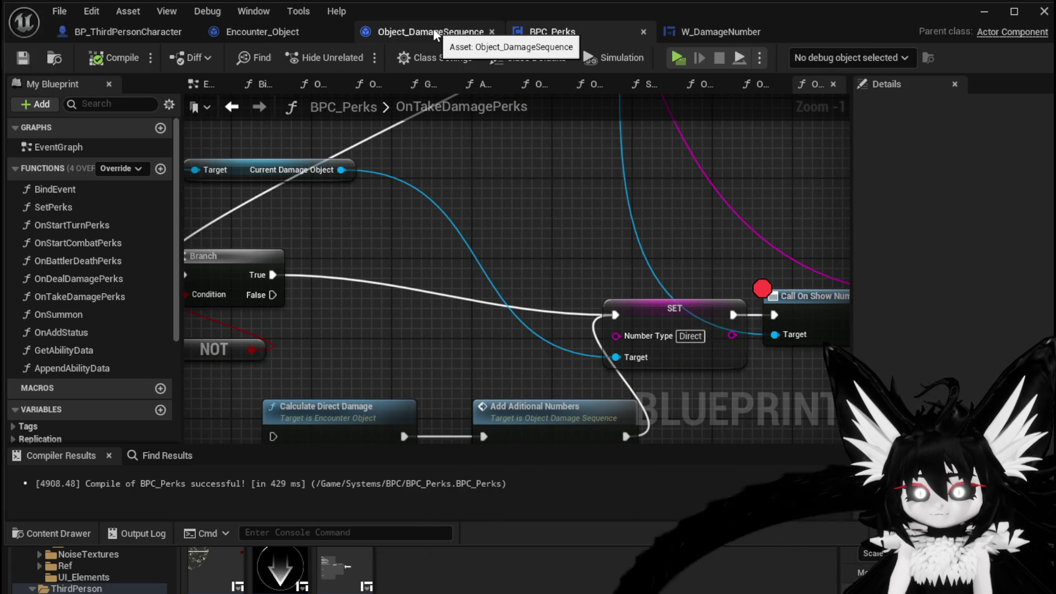
Step: Disable the Damage Battler breakpoint in BP_ThirdPersonCharacter and save the blueprints
left_click(137, 33)
right_click(472, 179)
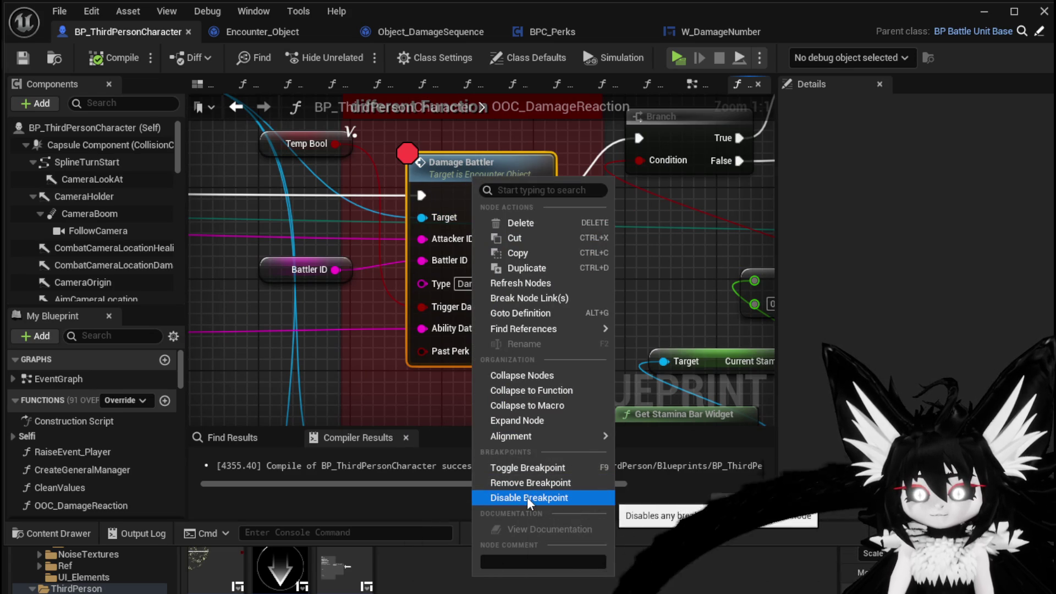
left_click(528, 498)
left_click(23, 57)
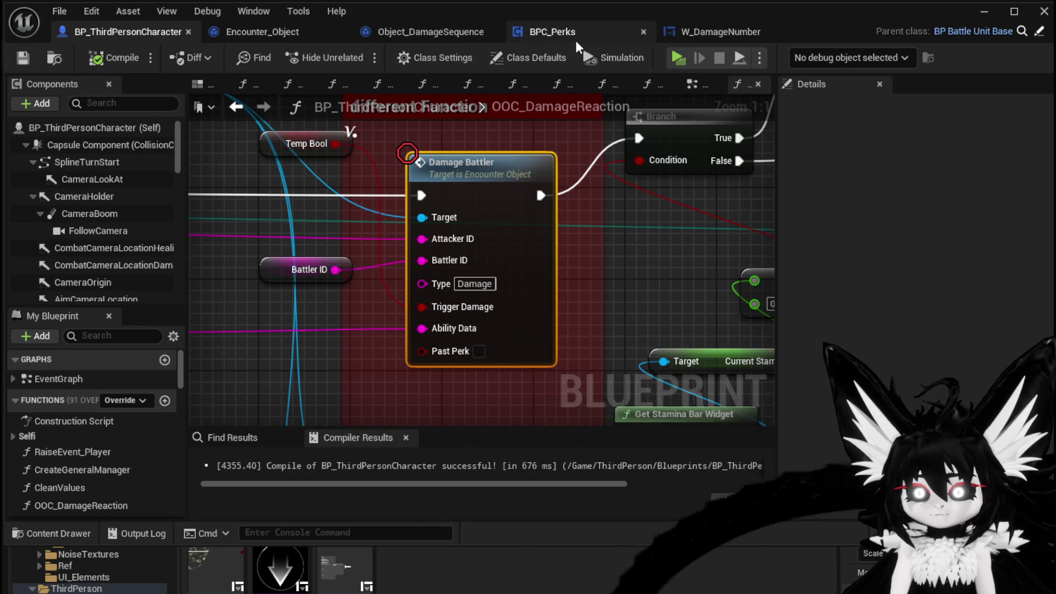
Step: Glance at W_DamageNumber and BPC_Perks, then minimize the blueprint editor to reach the level
left_click(712, 32)
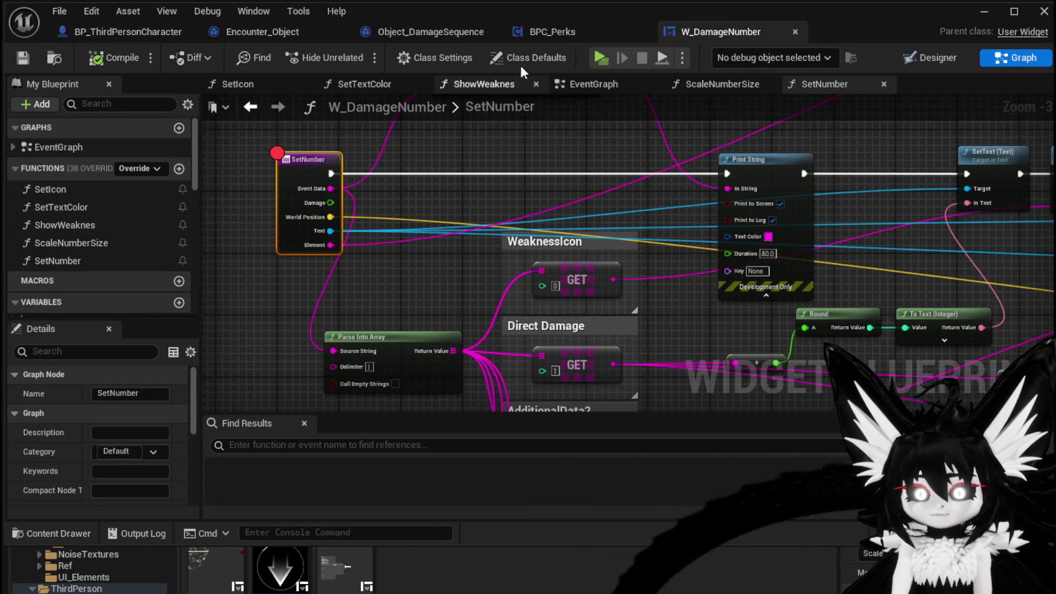
left_click(551, 31)
scroll(527, 239, "down", 2)
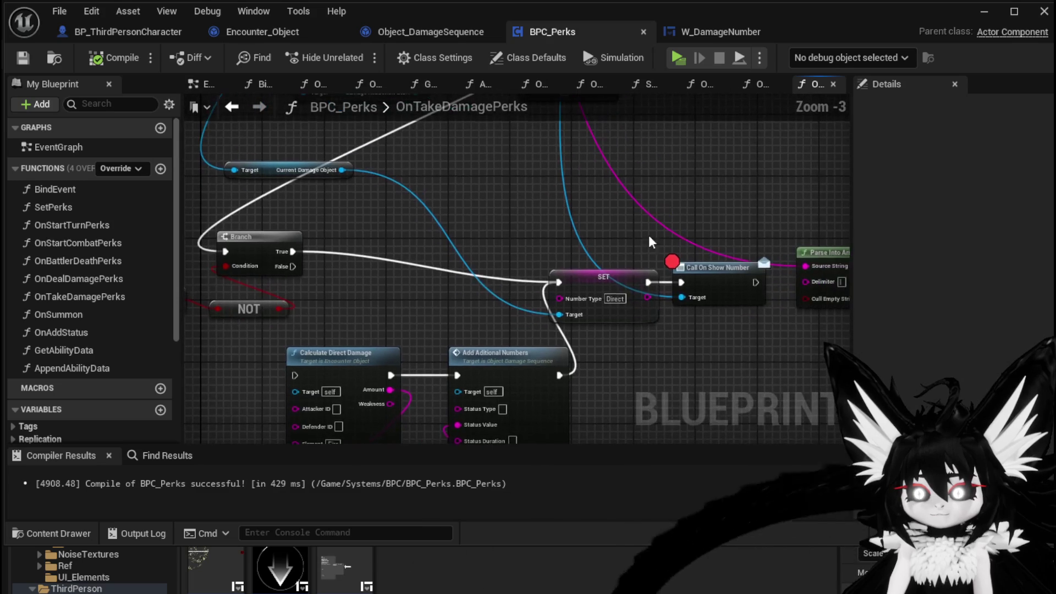
left_click(984, 11)
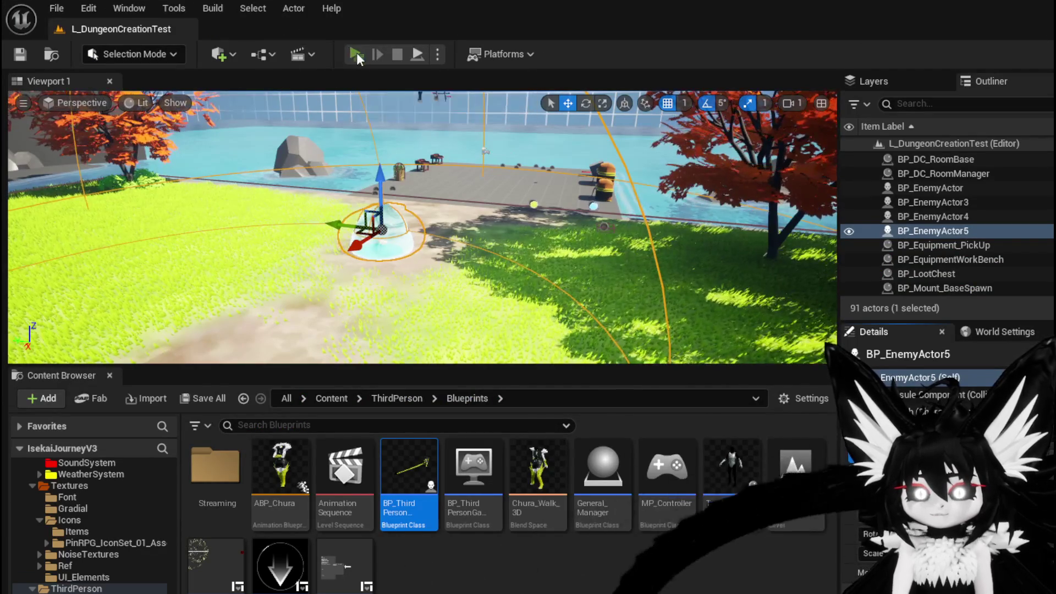
Step: Start a play-test, cast the spell on the slime with E, and resume past the first SetNumber stop
left_click(356, 55)
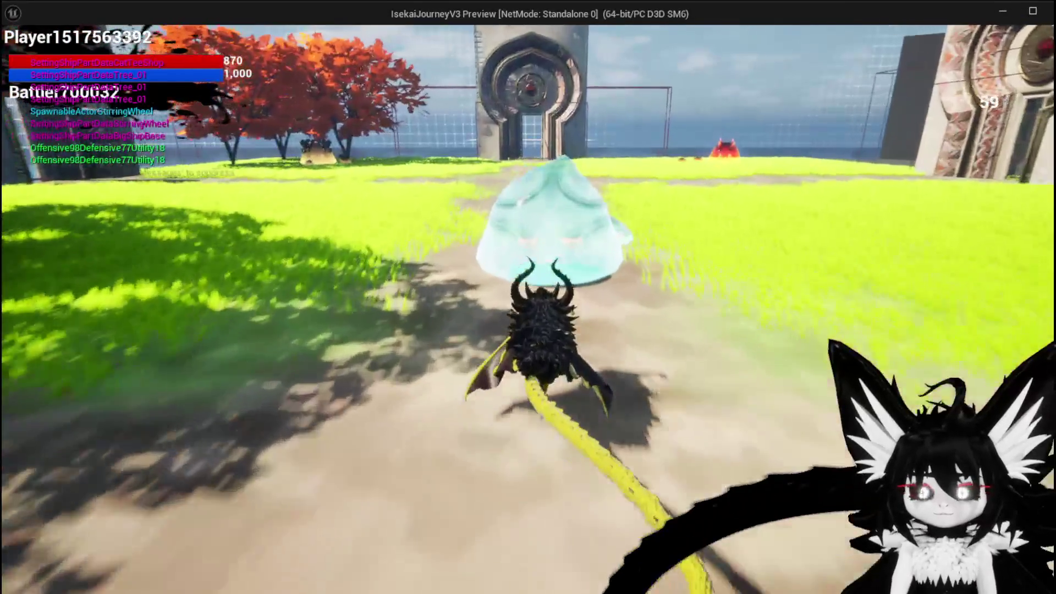
key("e")
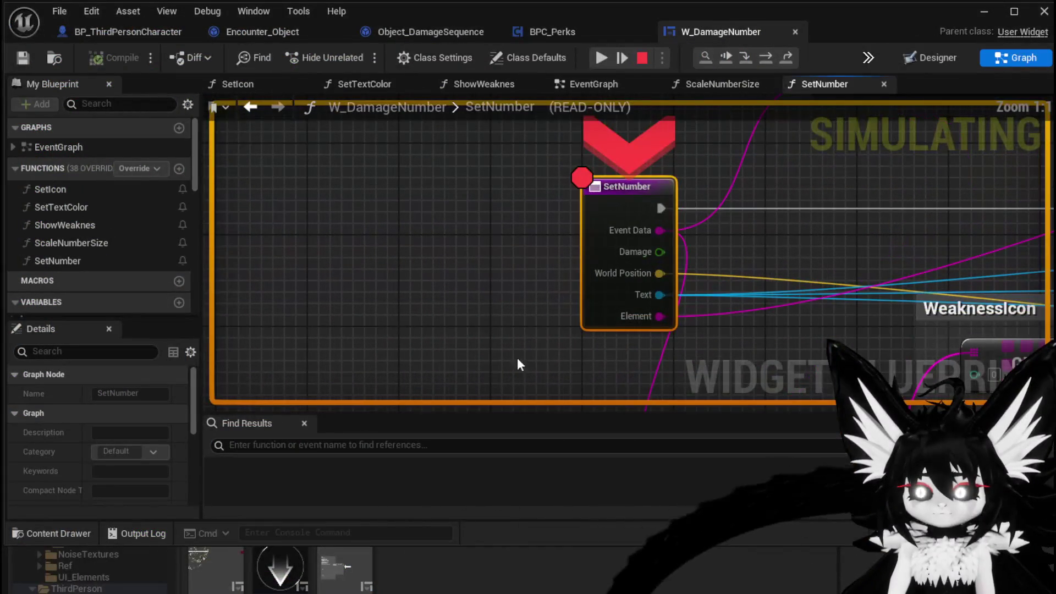
left_click(594, 57)
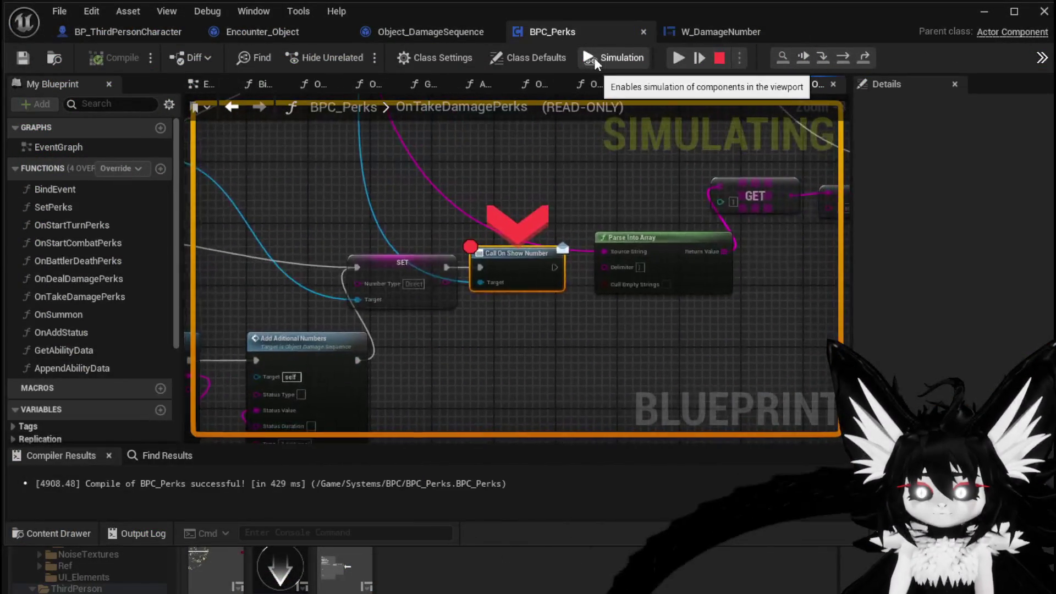
Step: Keep resuming, alternating between the SetNumber and OnTakeDamagePerks breakpoints, until Call On Show Number is reached
left_click(670, 57)
left_click(602, 58)
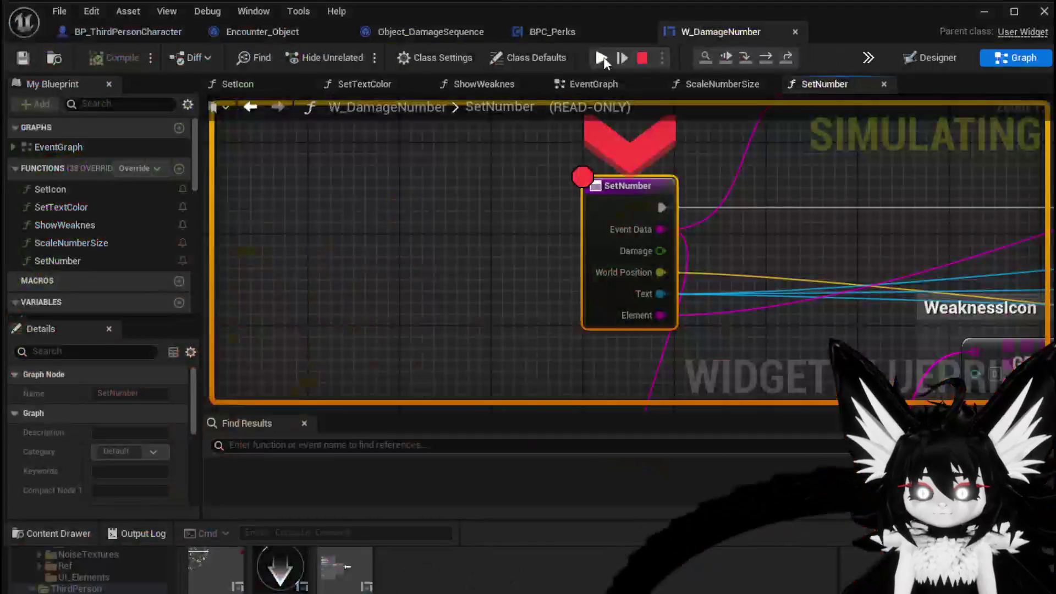
left_click(603, 57)
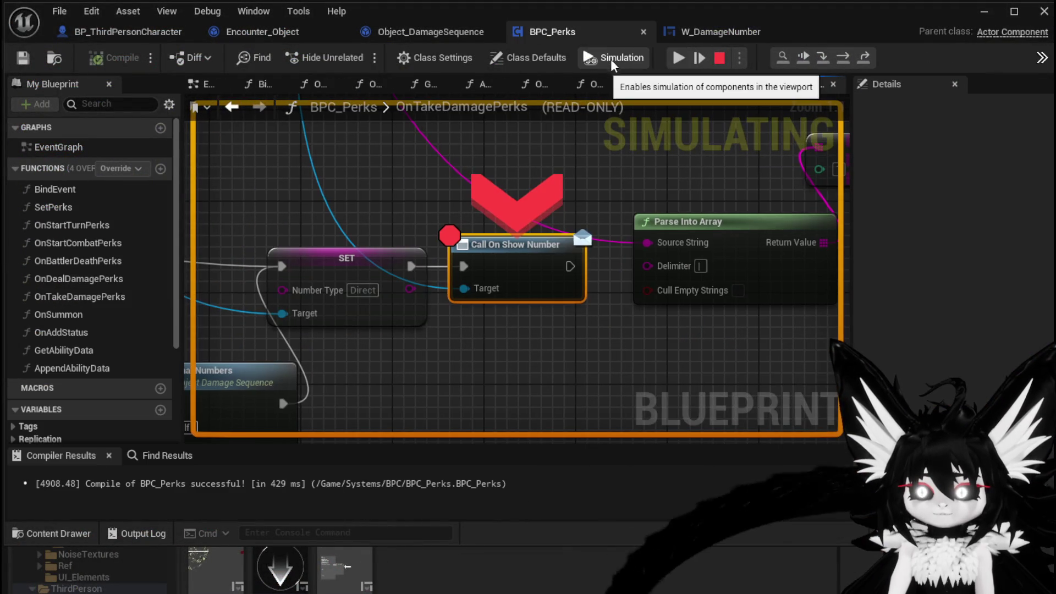
left_click(675, 59)
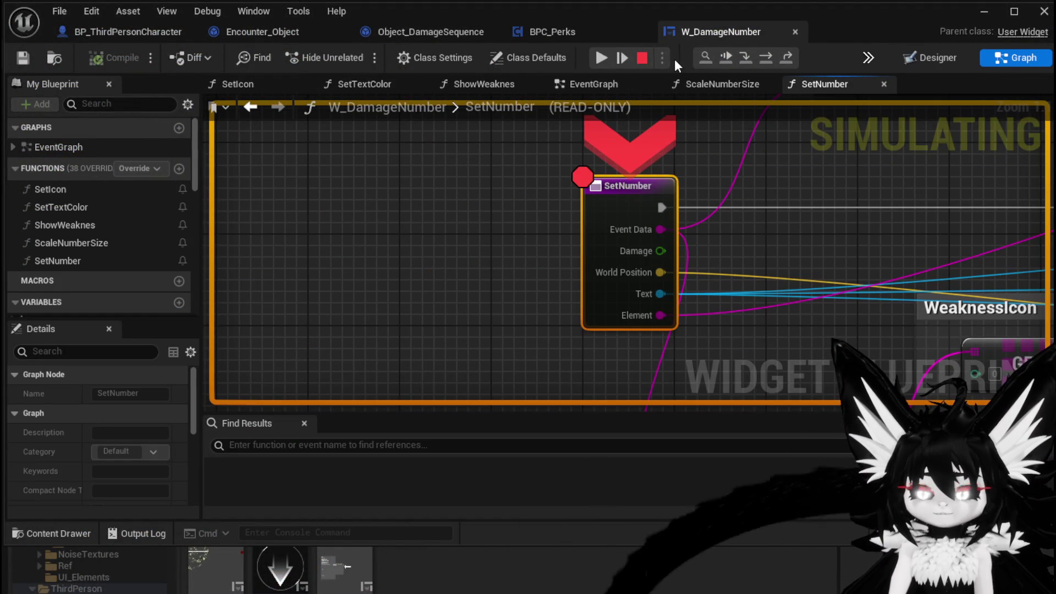
left_click(603, 57)
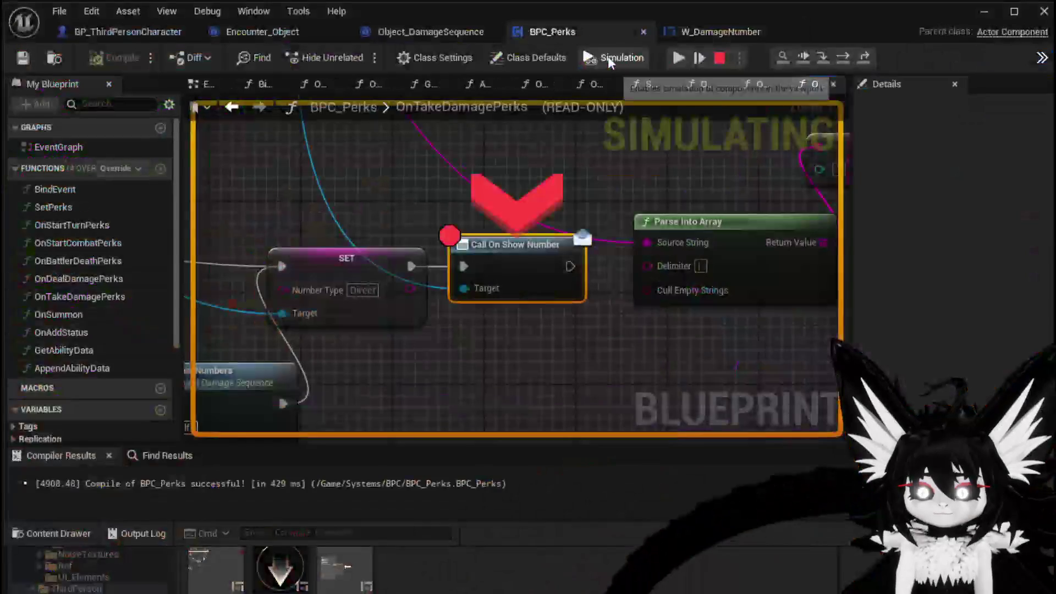
left_click(675, 56)
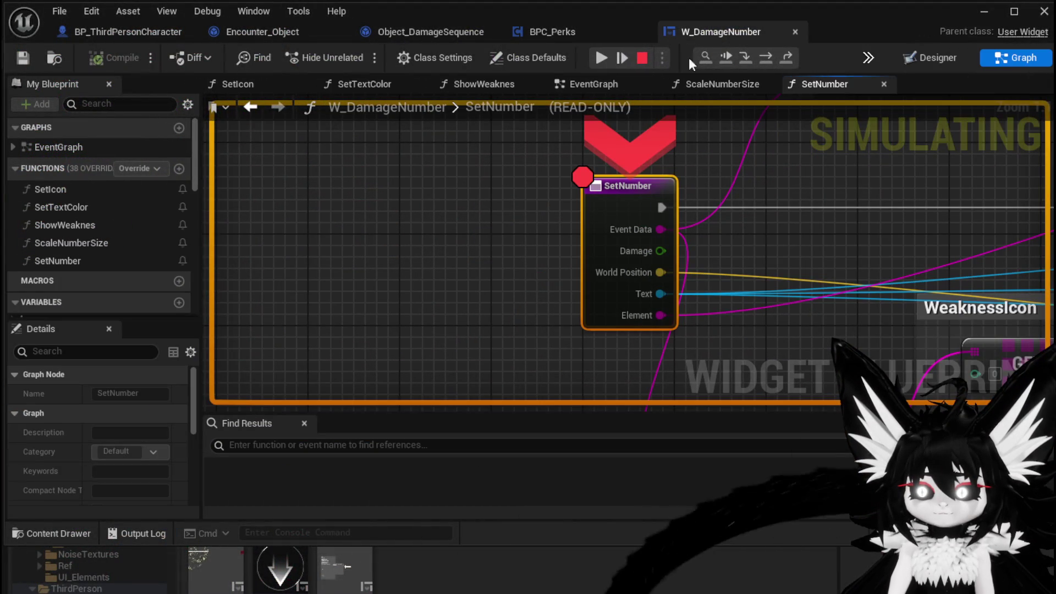
left_click(605, 57)
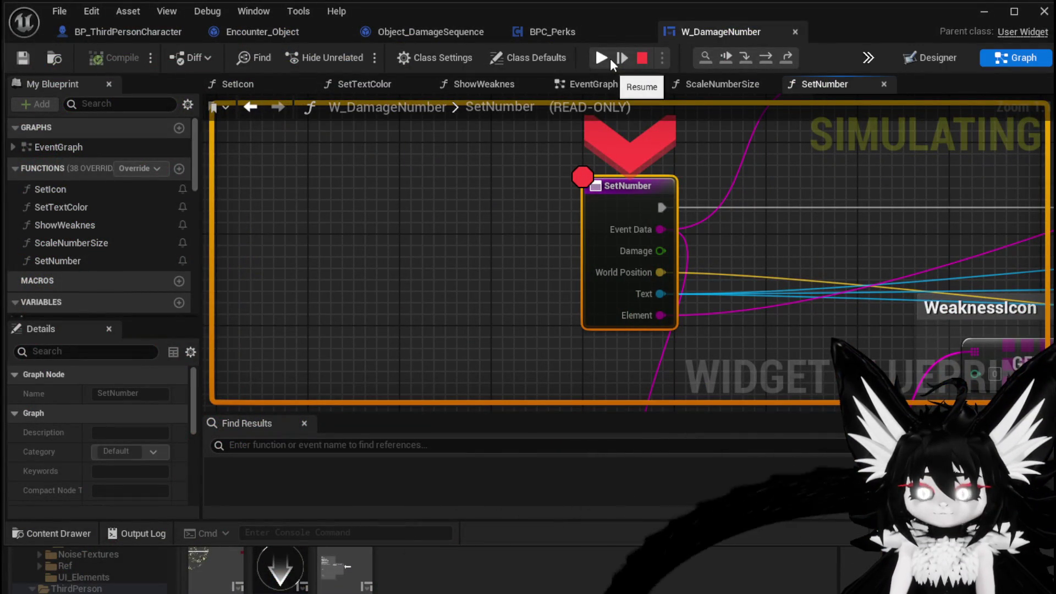
left_click(602, 58)
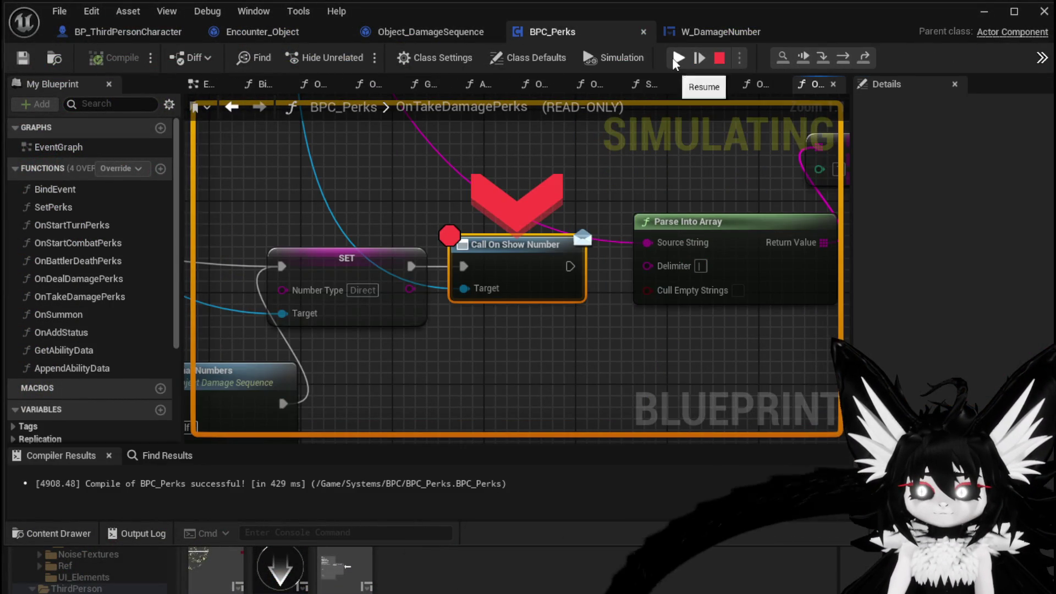
left_click(672, 58)
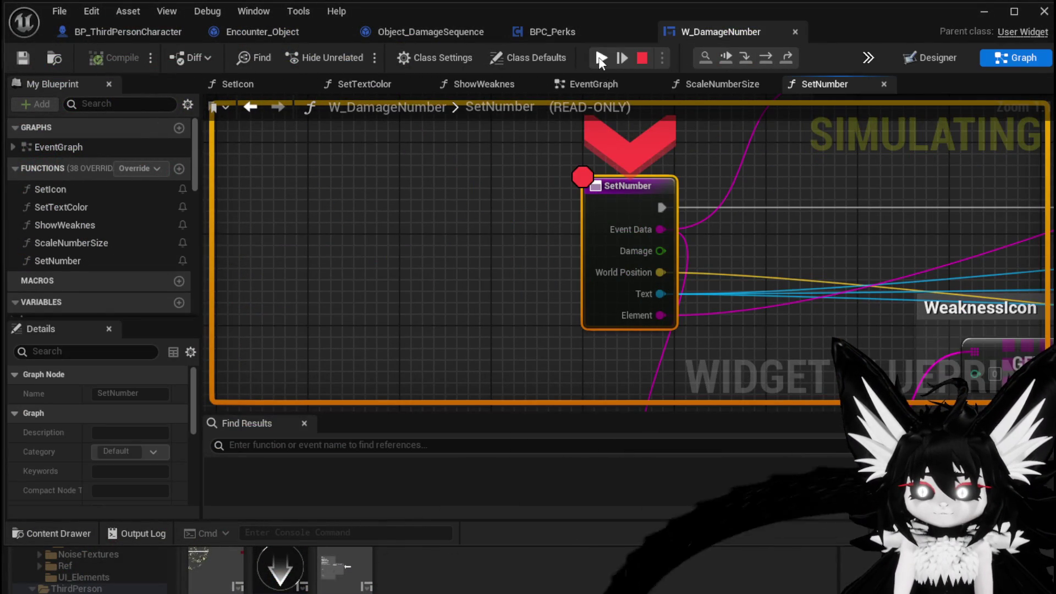
left_click(601, 59)
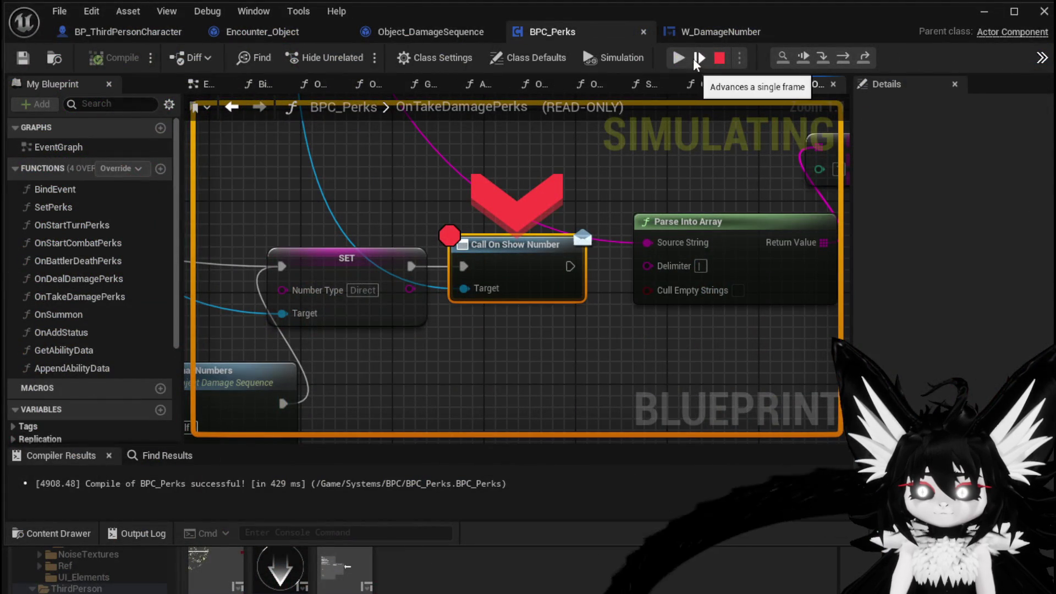
left_click(676, 58)
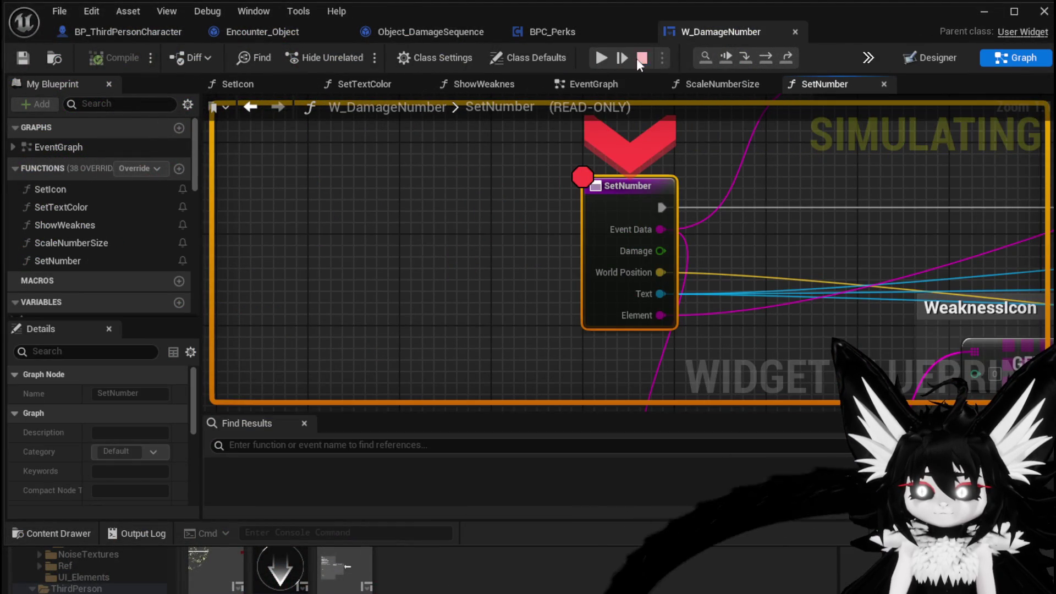
left_click(601, 58)
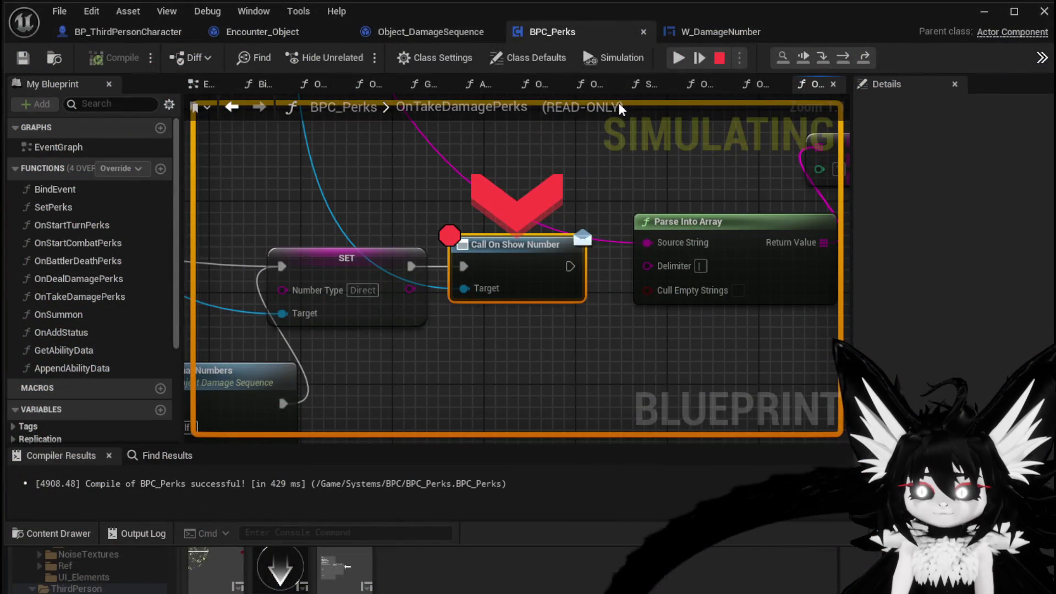
Step: Resume from OnTakeDamagePerks, select the ID comparison, NOT and Branch nodes, and pan to Call On Show Number
left_click(681, 55)
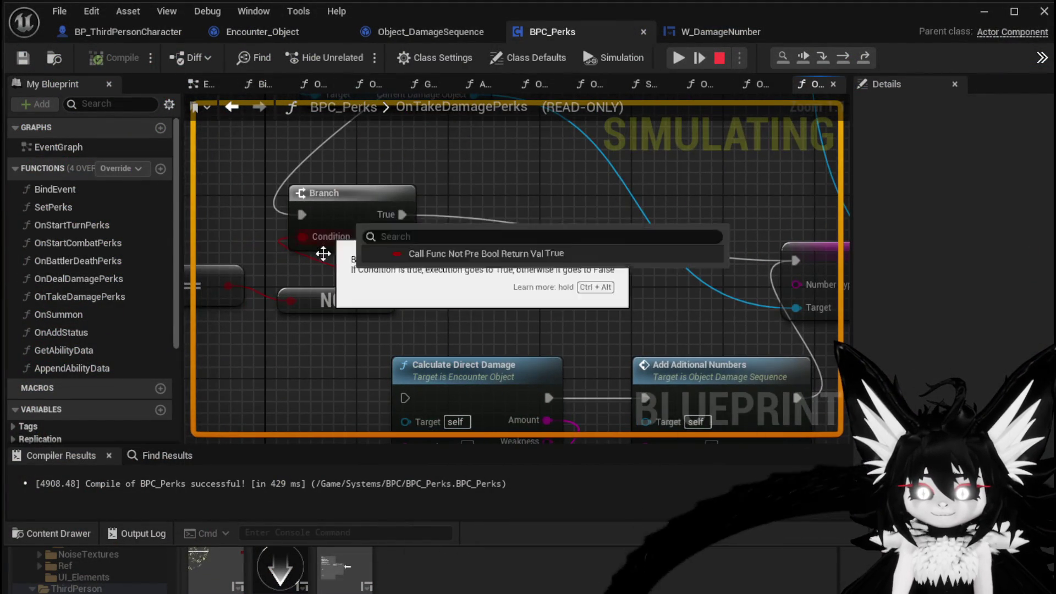
mouse_move(324, 298)
left_mouse_down()
mouse_move(648, 124)
mouse_move(670, 195)
left_mouse_up()
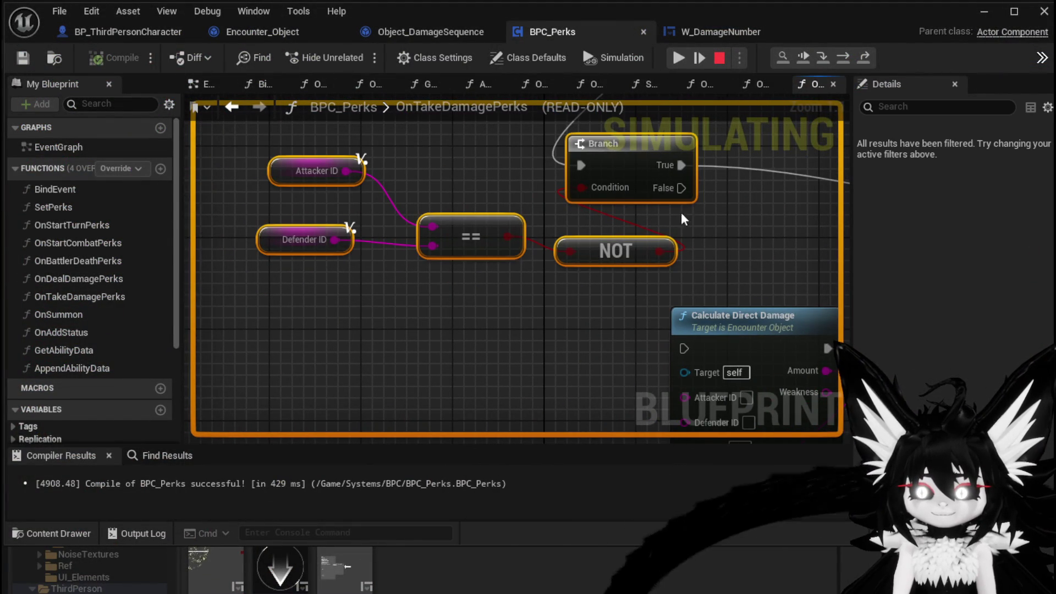
mouse_move(374, 173)
left_mouse_down()
mouse_move(616, 314)
mouse_move(273, 316)
mouse_move(608, 163)
left_mouse_up()
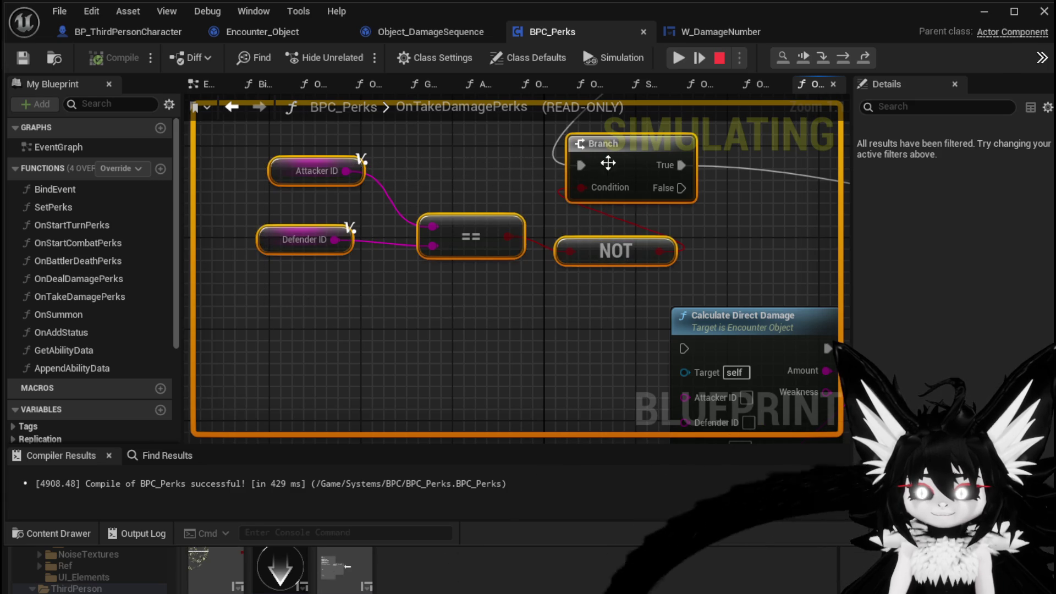
mouse_move(639, 206)
left_mouse_down()
mouse_move(354, 219)
mouse_move(471, 206)
mouse_move(412, 248)
mouse_move(303, 250)
left_mouse_up()
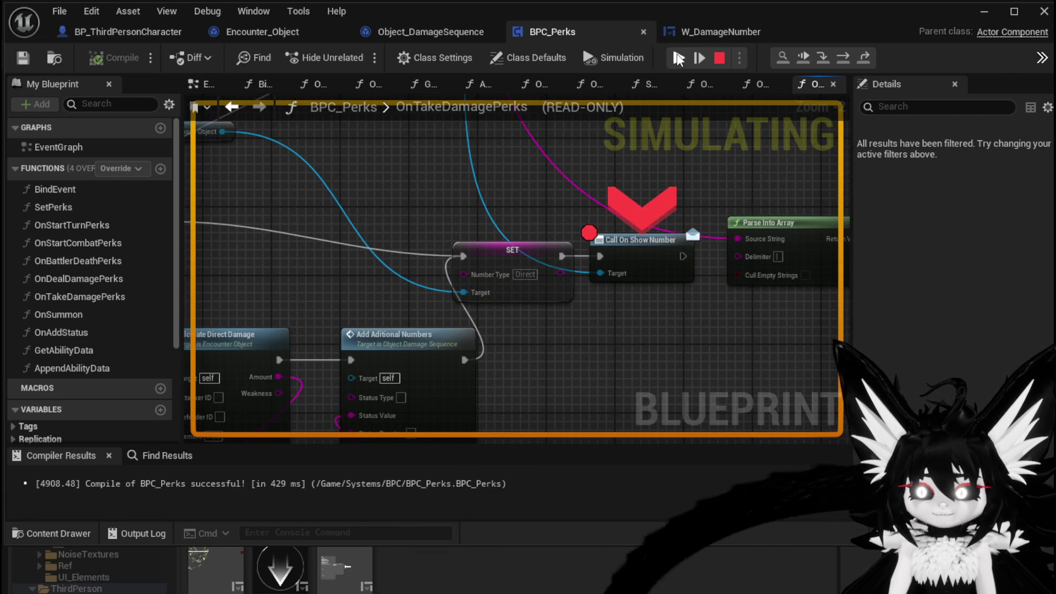
Step: Resume through the SetNumber and Call On Show Number breakpoints until the game runs again
left_click(679, 58)
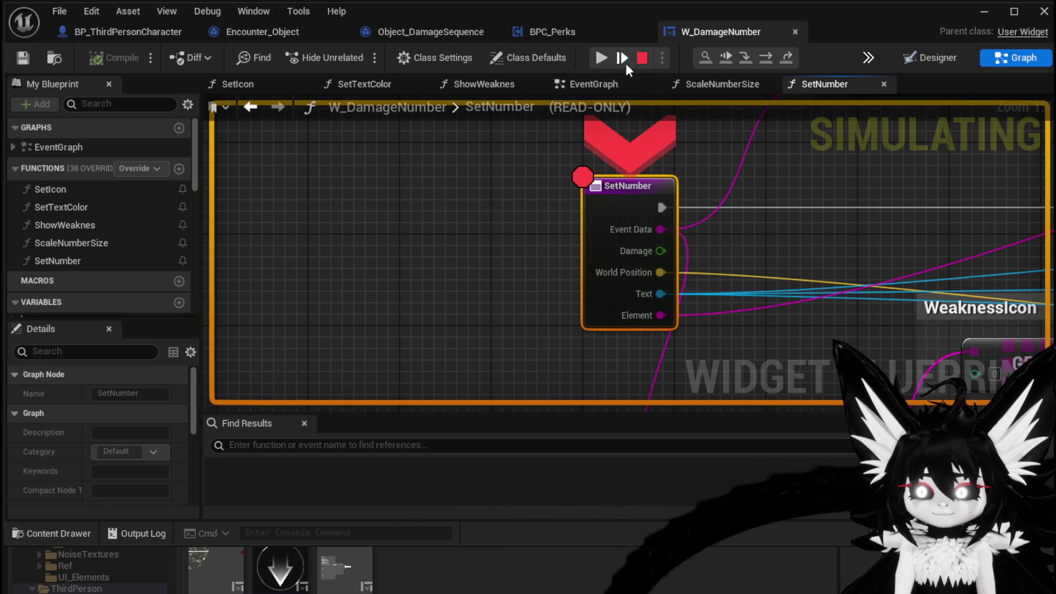
left_click(605, 60)
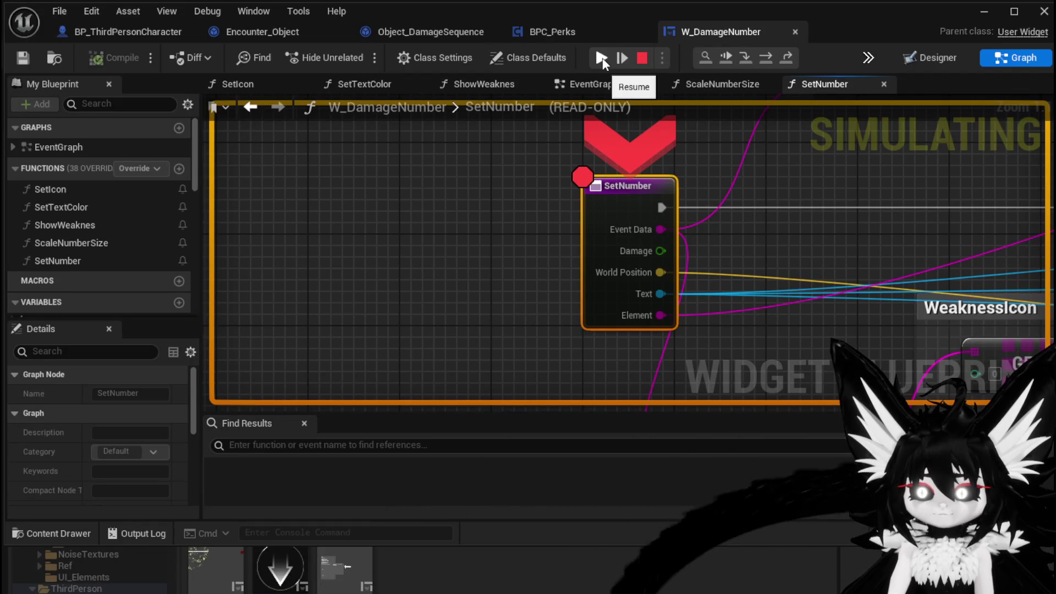
scroll(517, 159, "down", 3)
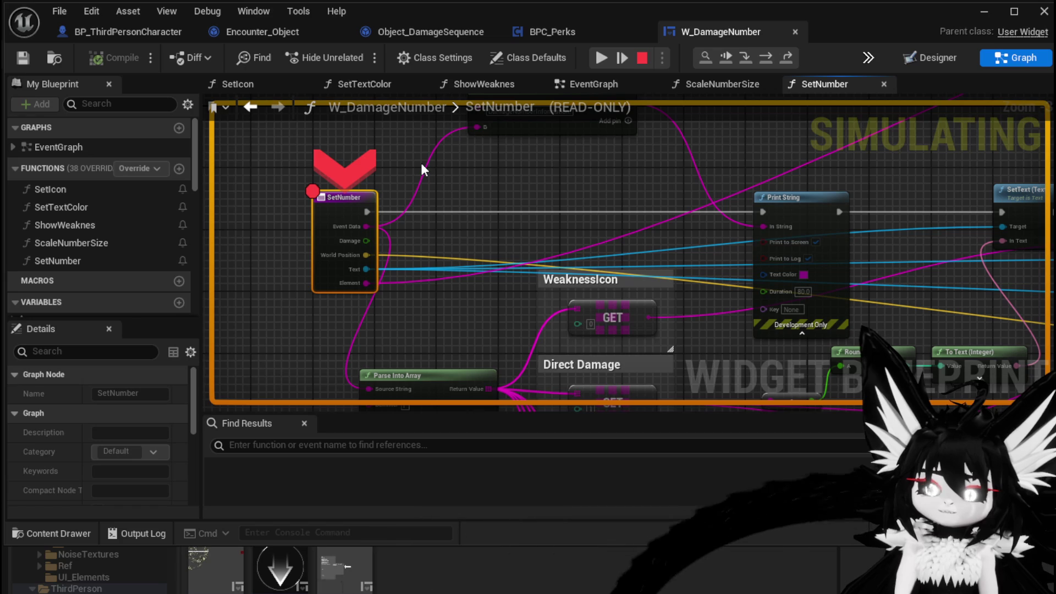
left_click(613, 58)
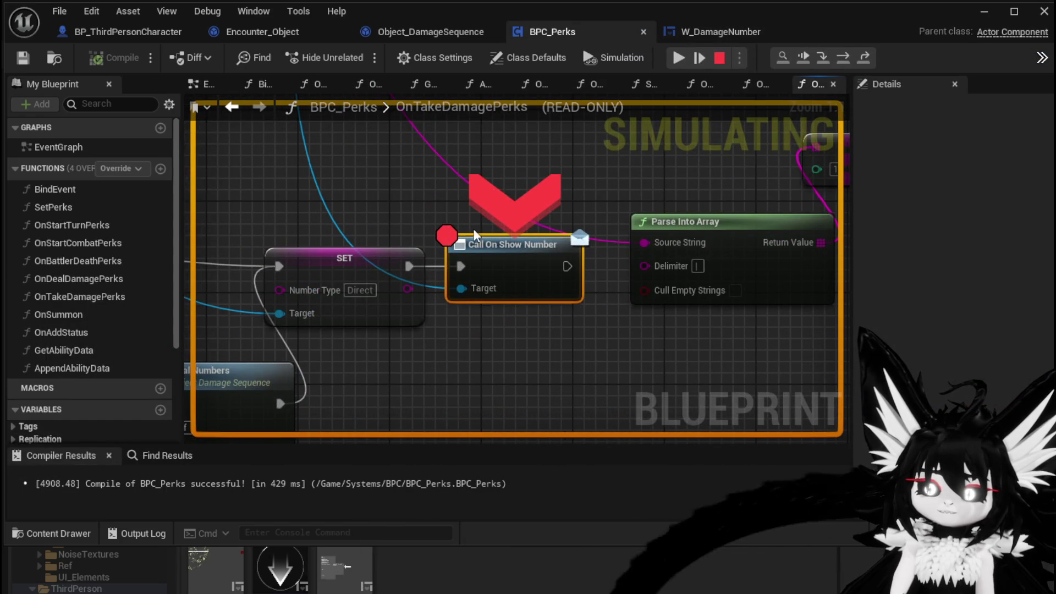
scroll(631, 255, "down", 4)
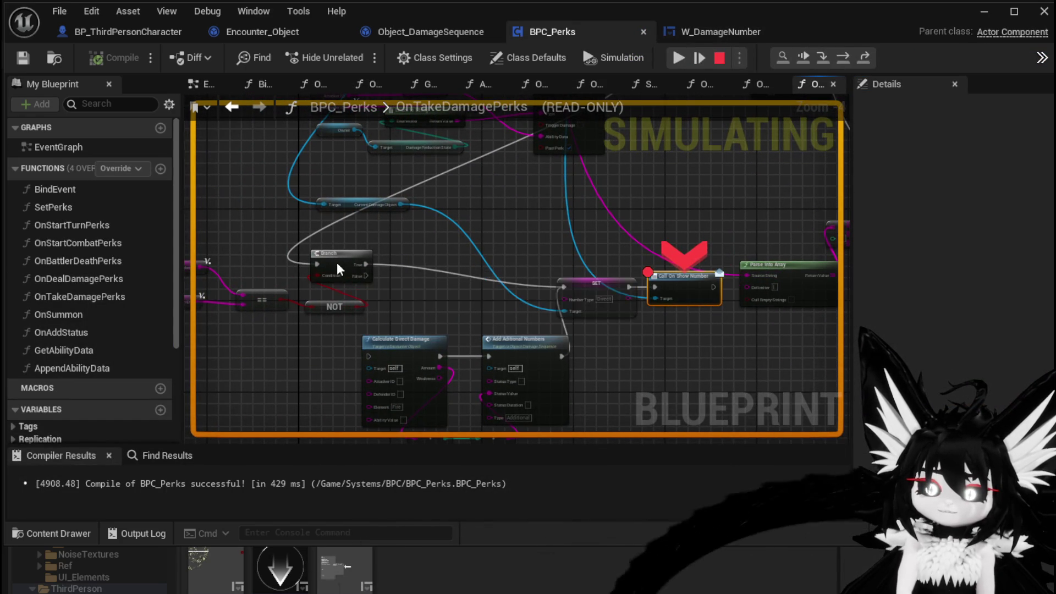
left_click(679, 58)
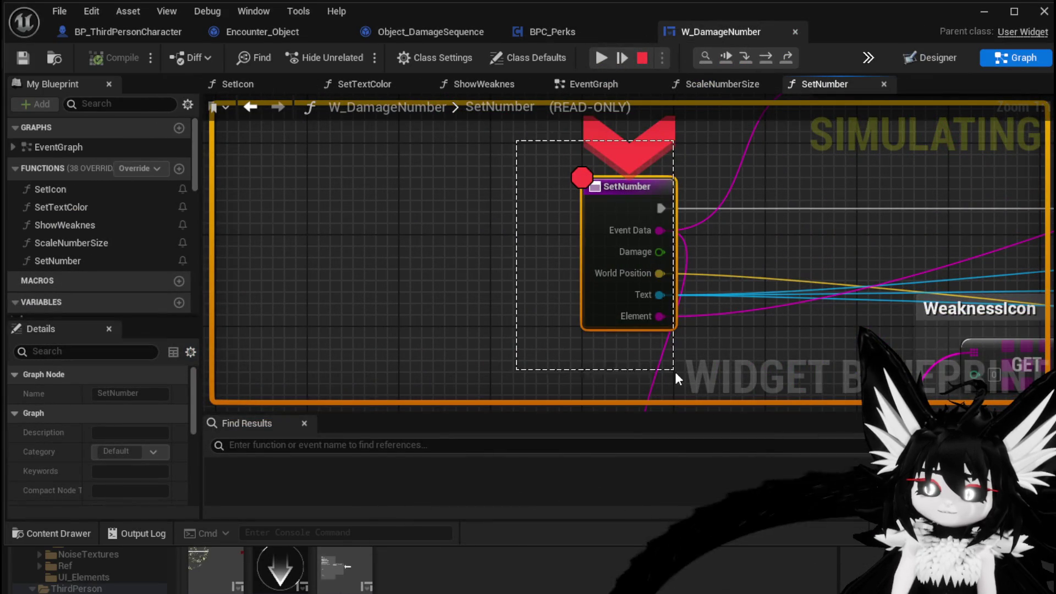
scroll(312, 252, "down", 2)
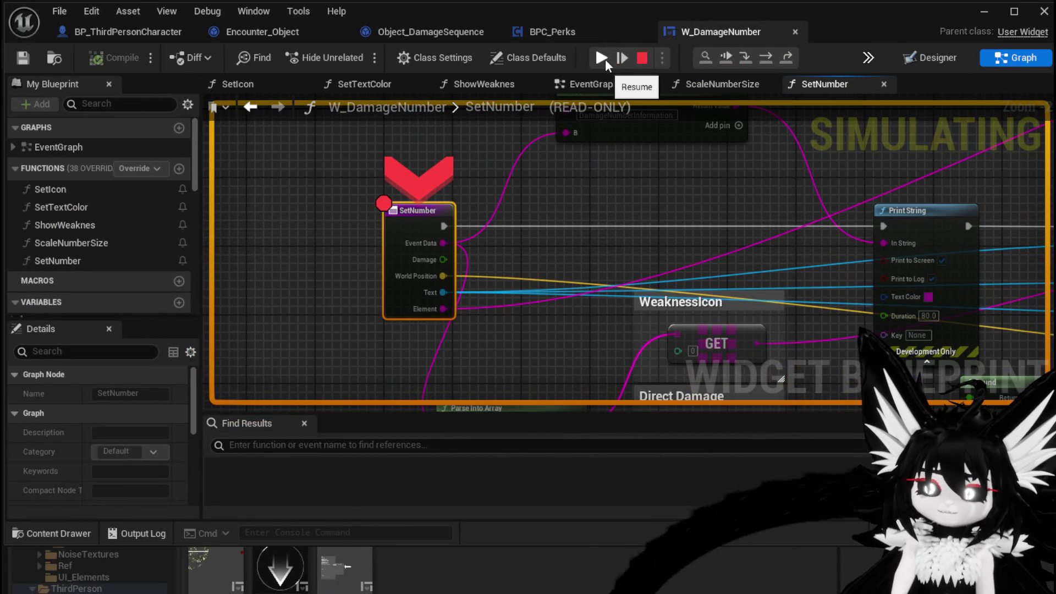
left_click(605, 58)
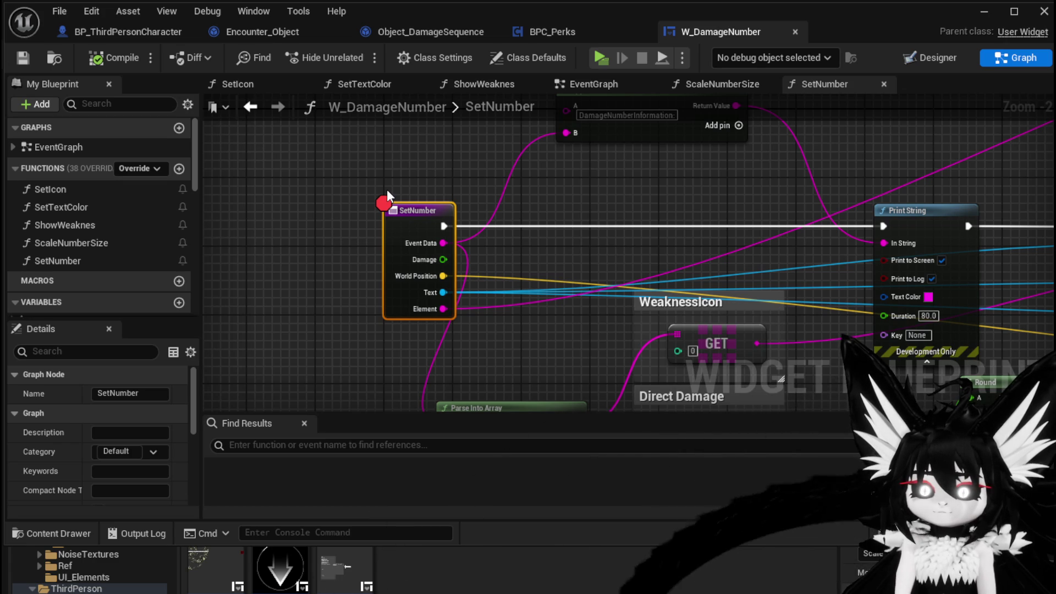
Step: Zoom out in W_DamageNumber's SetNumber graph once the play-test has stopped
scroll(388, 190, "down", 2)
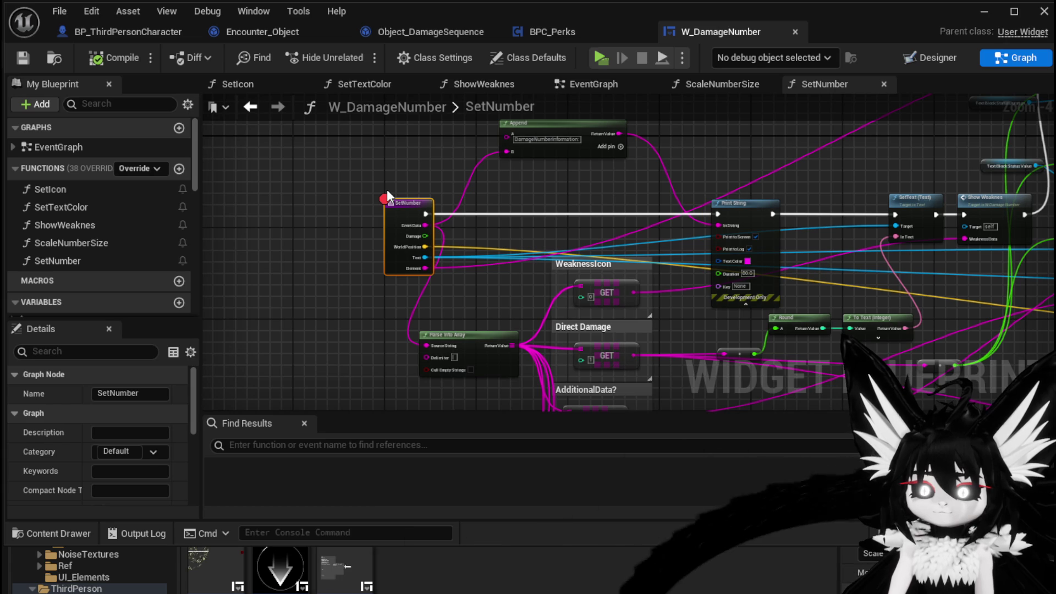
Step: In BPC_Perks, drag the Branch and NOT nodes down and to the right
left_click(561, 32)
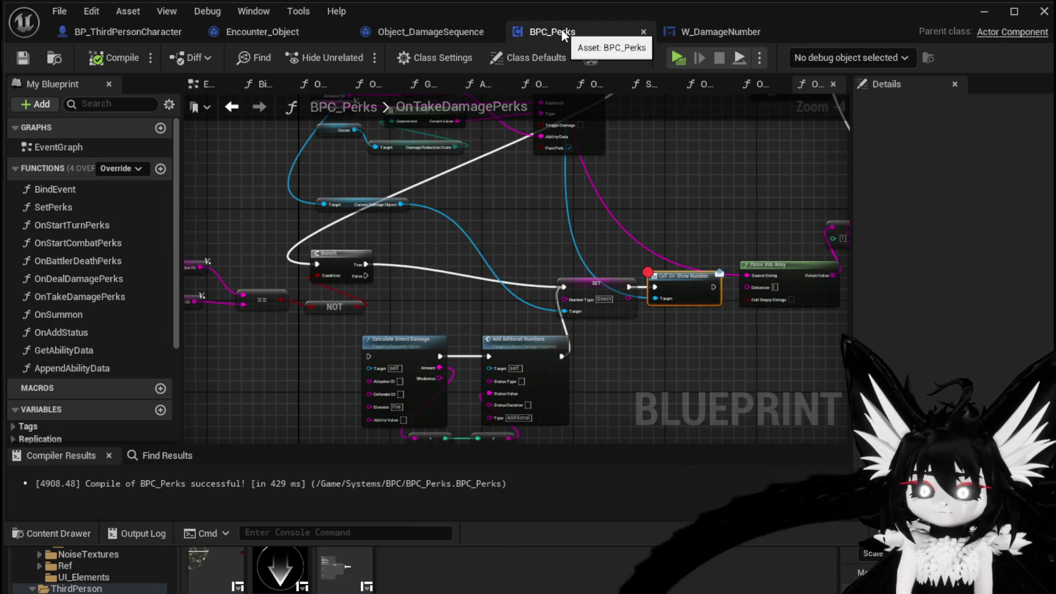
mouse_move(309, 340)
left_mouse_down()
mouse_move(371, 248)
mouse_move(376, 276)
left_mouse_up()
mouse_move(425, 246)
left_mouse_down()
mouse_move(342, 256)
mouse_move(477, 330)
left_mouse_up()
scroll(316, 260, "up", 1)
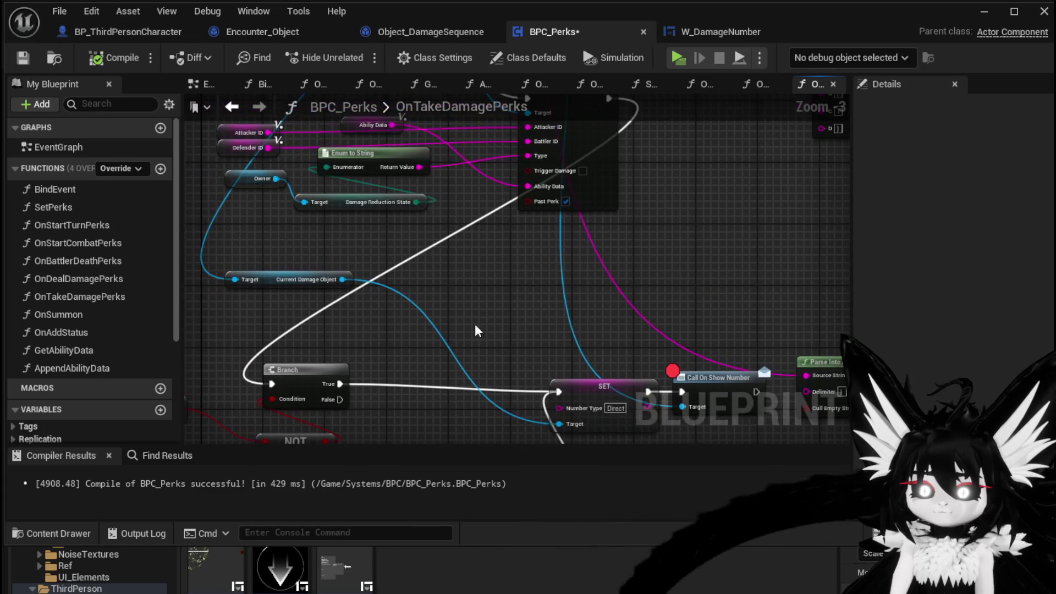
Step: Pan to the Damage Battler node and open the DamageBattler function in Encounter_Object
mouse_move(691, 395)
left_mouse_down()
mouse_move(561, 418)
mouse_move(502, 332)
mouse_move(396, 396)
mouse_move(148, 501)
left_mouse_up()
scroll(495, 352, "down", 2)
left_click_drag(495, 330, 568, 258)
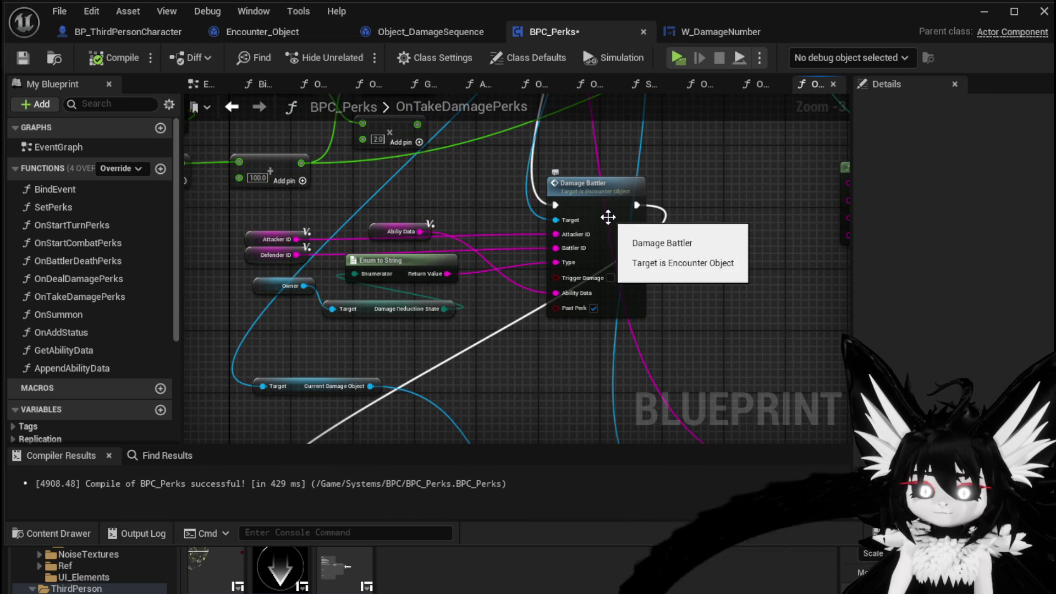
double_click(608, 217)
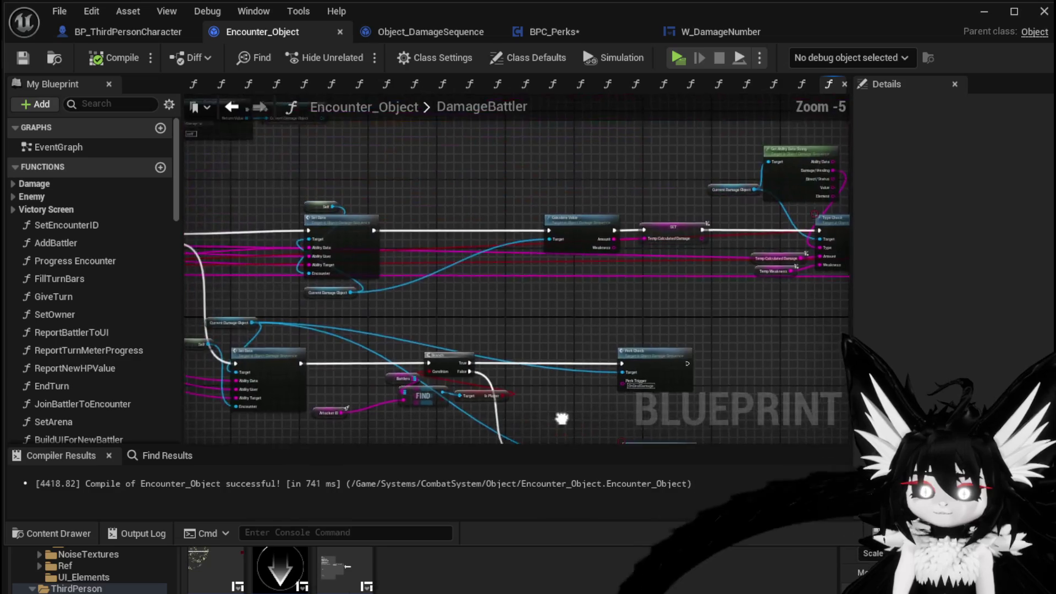
Step: Pan across the DamageBattler graph past Calculate Value, SET, FIND and the Hit Reaction nodes
scroll(400, 222, "up", 3)
mouse_move(412, 206)
left_mouse_down()
mouse_move(282, 170)
mouse_move(323, 182)
mouse_move(284, 199)
mouse_move(231, 193)
left_mouse_up()
left_click_drag(539, 210, 236, 204)
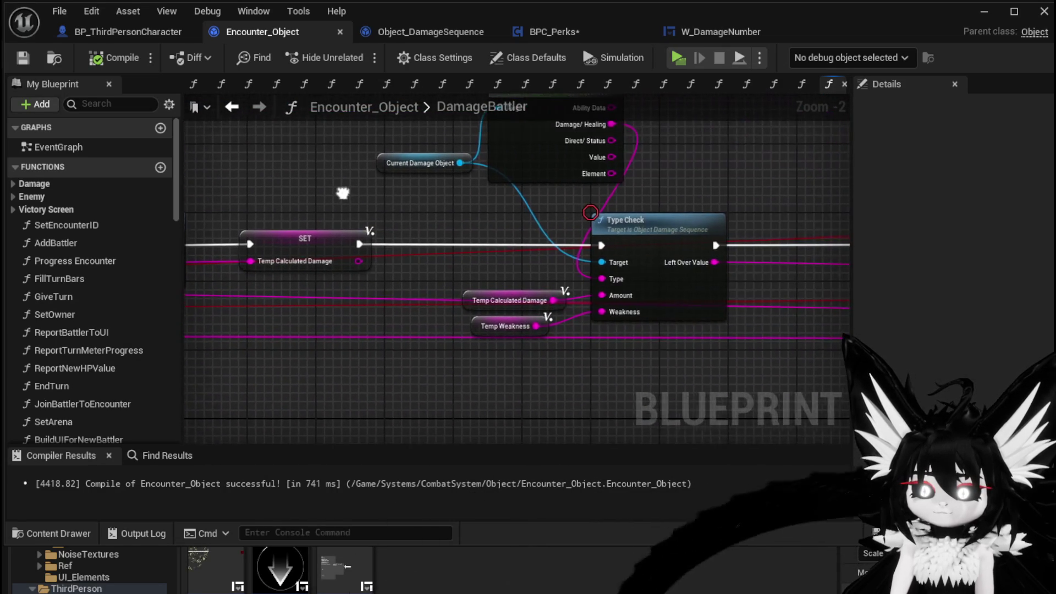
scroll(330, 209, "down", 1)
mouse_move(660, 221)
left_mouse_down()
mouse_move(301, 222)
mouse_move(412, 207)
mouse_move(367, 193)
left_mouse_up()
scroll(412, 207, "down", 2)
scroll(385, 209, "up", 2)
scroll(366, 193, "down", 1)
left_click_drag(550, 198, 308, 193)
mouse_move(605, 198)
left_mouse_down()
mouse_move(276, 192)
mouse_move(254, 215)
left_mouse_up()
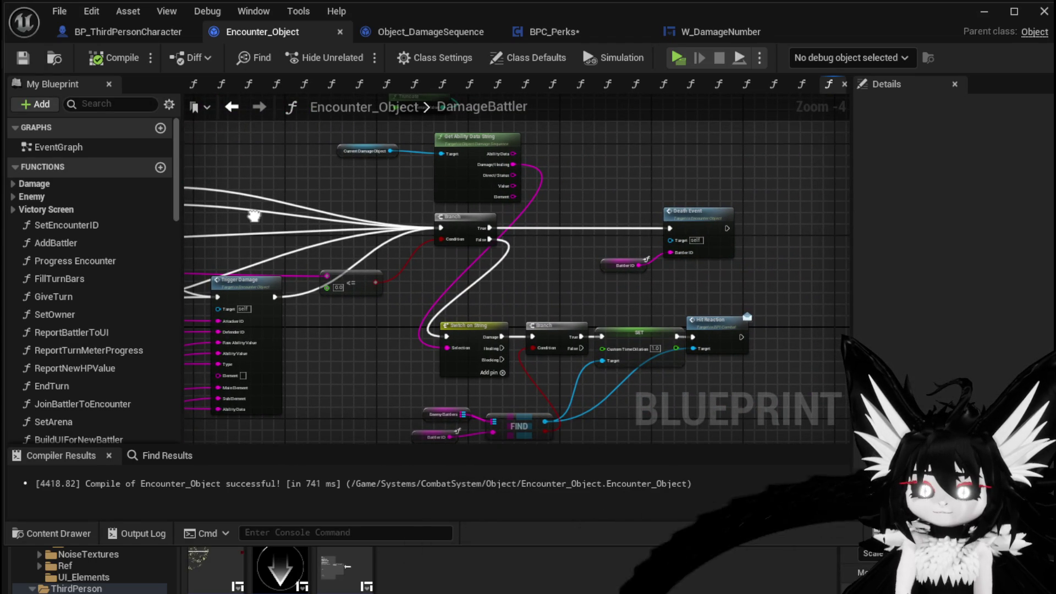
Step: Pan on past the Switch on String and Branch nodes toward Trigger Damage
scroll(437, 322, "up", 2)
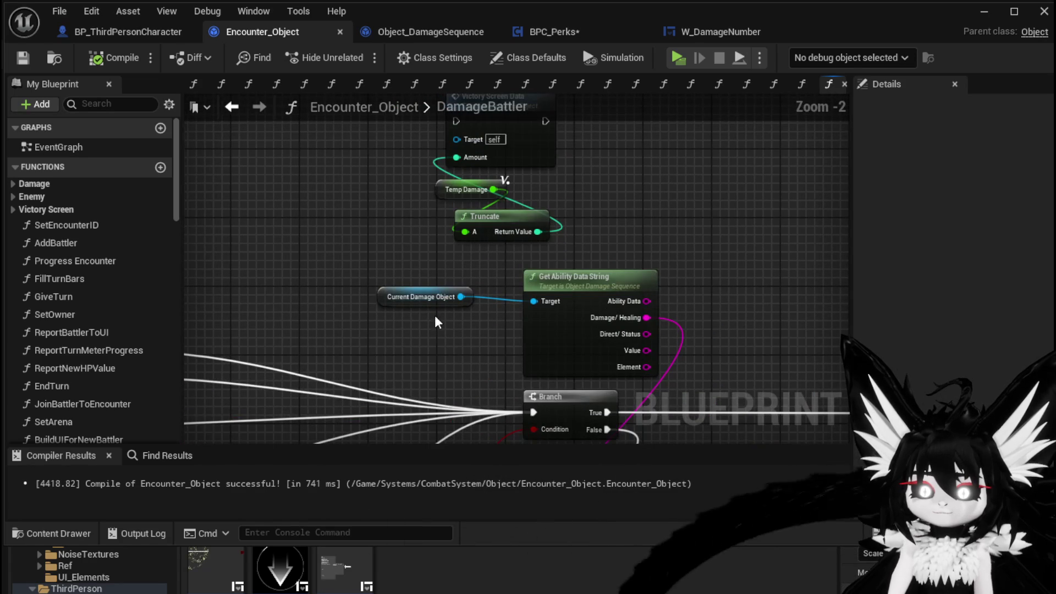
scroll(363, 243, "down", 1)
mouse_move(361, 237)
left_mouse_down()
mouse_move(337, 247)
mouse_move(420, 262)
mouse_move(402, 210)
mouse_move(302, 160)
mouse_move(390, 193)
mouse_move(702, 203)
left_mouse_up()
scroll(614, 314, "down", 2)
mouse_move(614, 315)
left_mouse_down()
mouse_move(782, 308)
mouse_move(599, 301)
mouse_move(473, 346)
mouse_move(378, 189)
mouse_move(154, 95)
left_mouse_up()
scroll(599, 301, "up", 3)
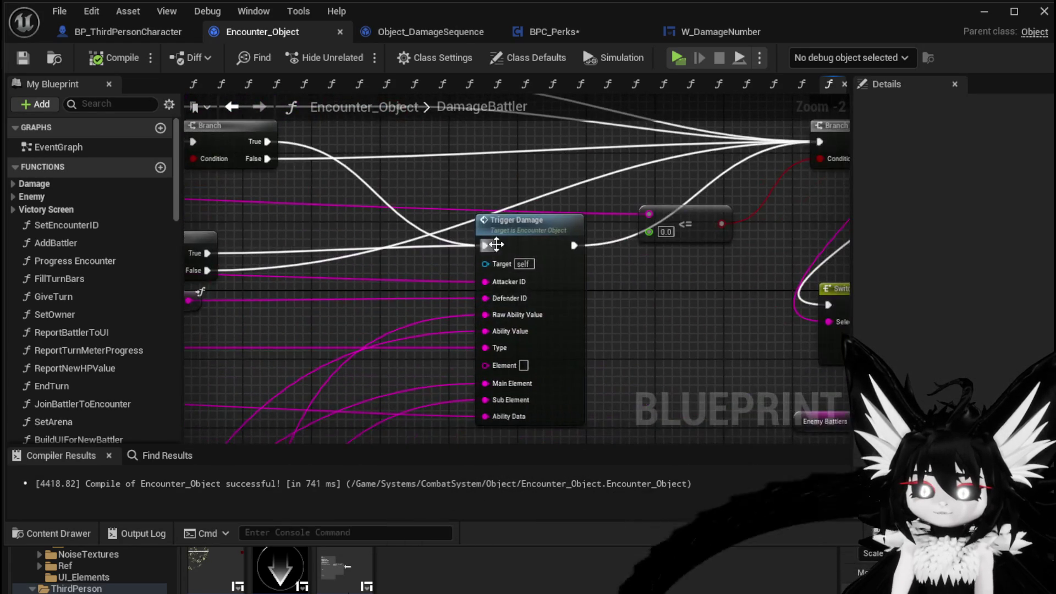
Step: Move the Trigger Damage node left and save Encounter_Object
left_click(502, 246)
mouse_move(502, 246)
left_mouse_down()
mouse_move(449, 246)
mouse_move(790, 322)
left_mouse_up()
scroll(449, 246, "down", 3)
left_click(23, 57)
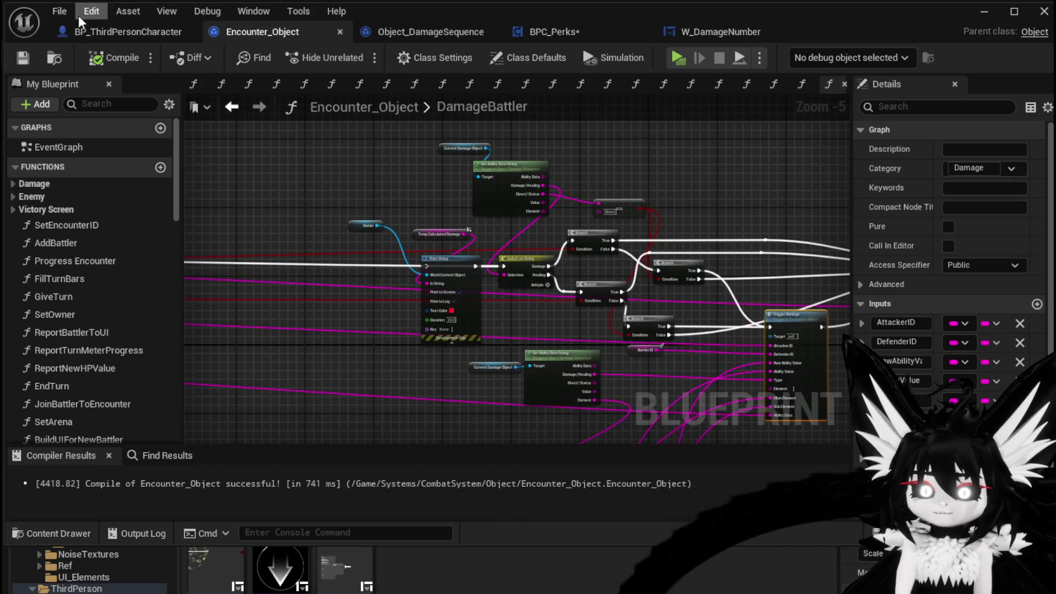
left_click(577, 33)
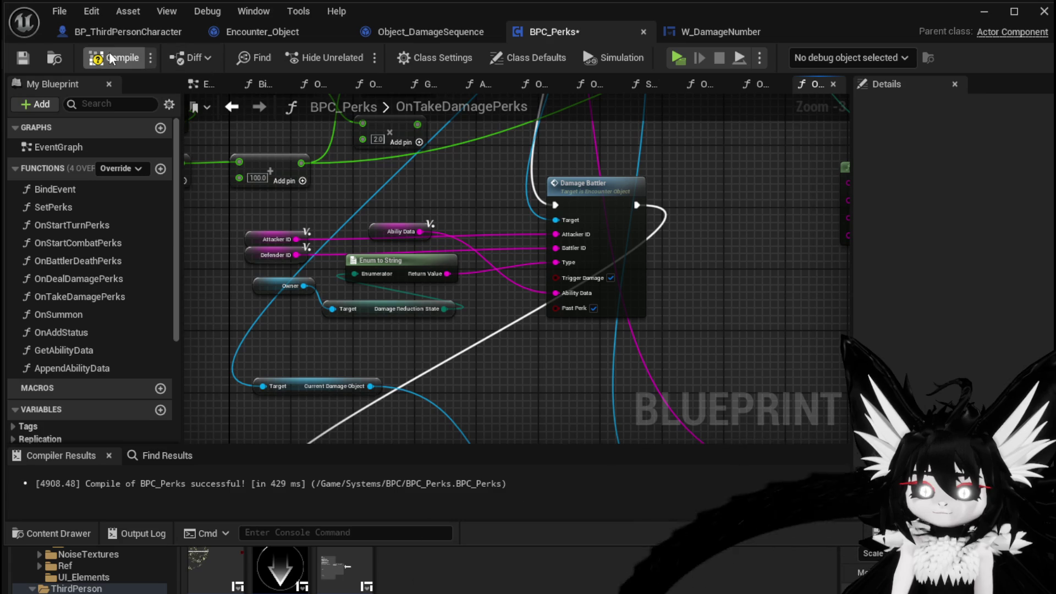
Step: Save BPC_Perks, launch a standalone play-test, and run forward toward the slime
left_click(23, 58)
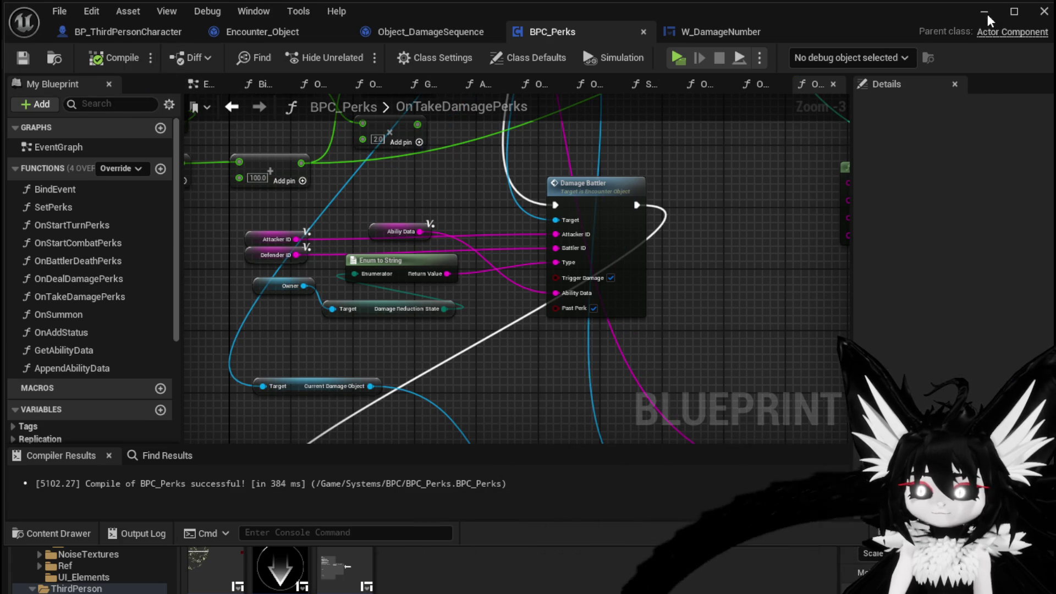
left_click(984, 12)
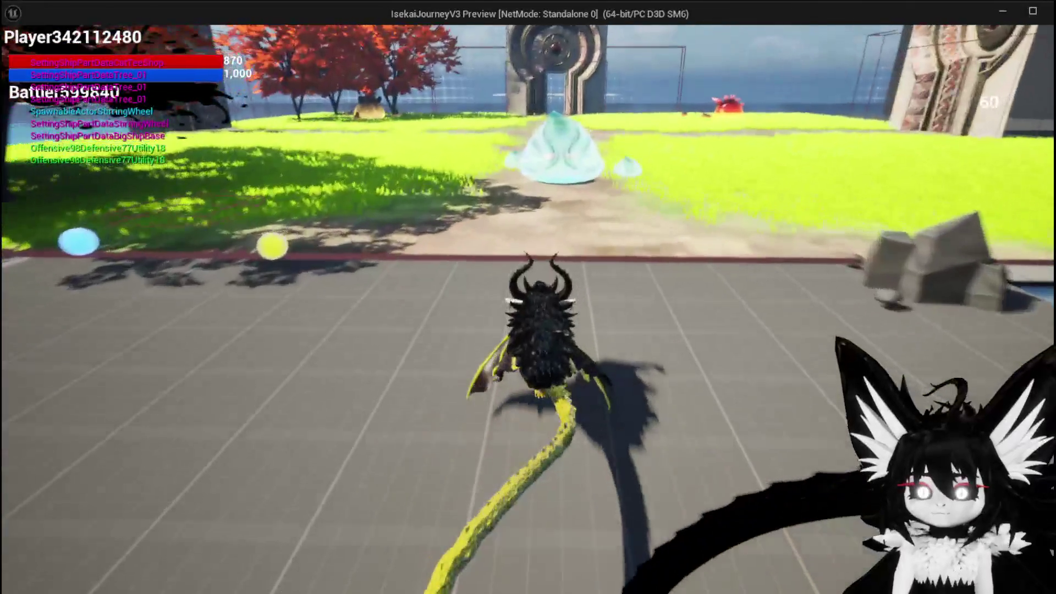
key("w")
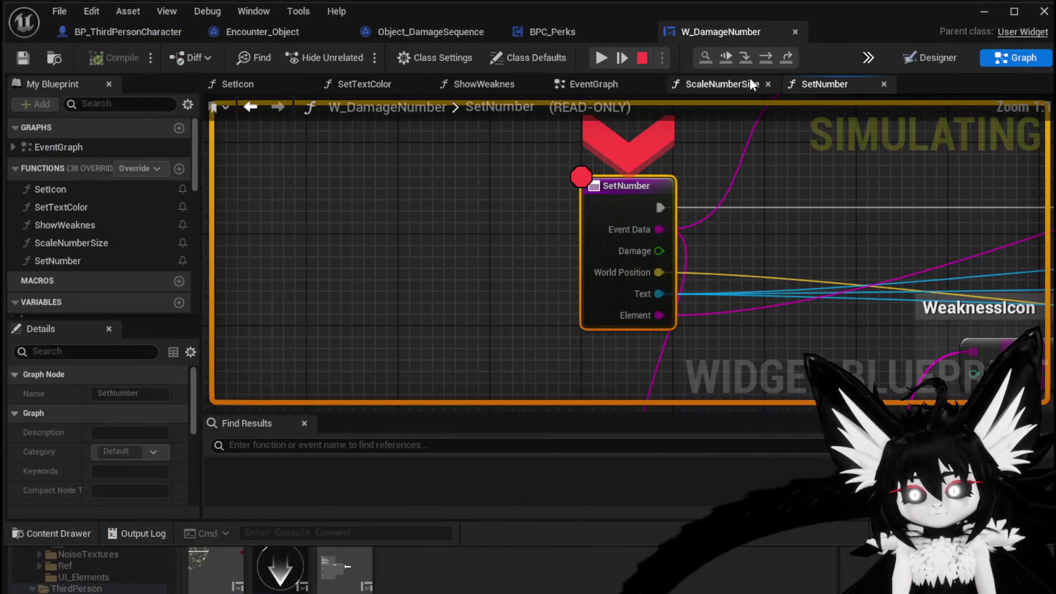
Step: Resume three times past the damage-number breakpoints so the game keeps running
left_click(600, 58)
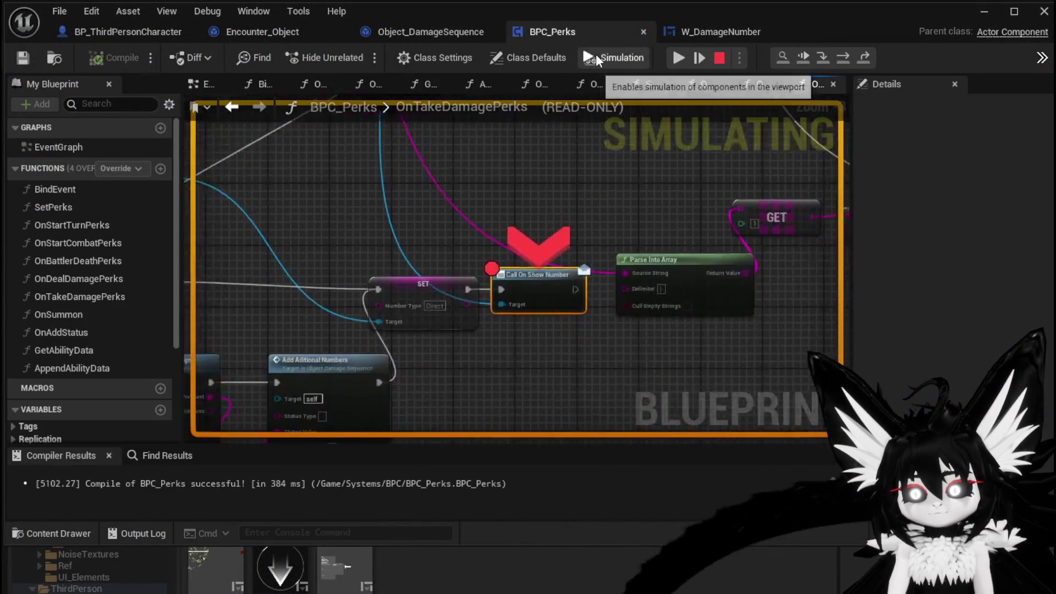
left_click(669, 59)
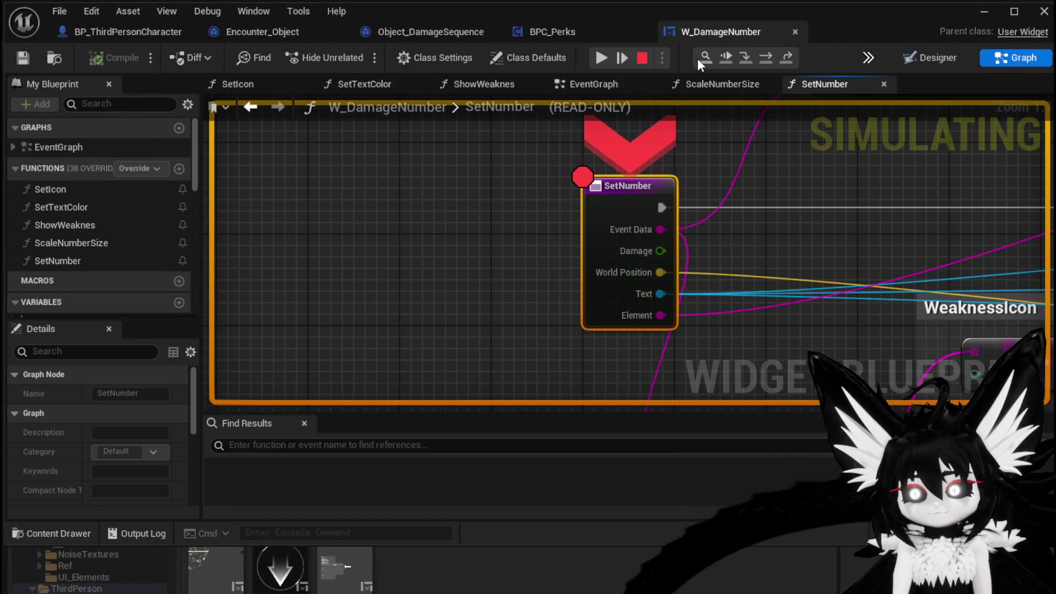
left_click(604, 58)
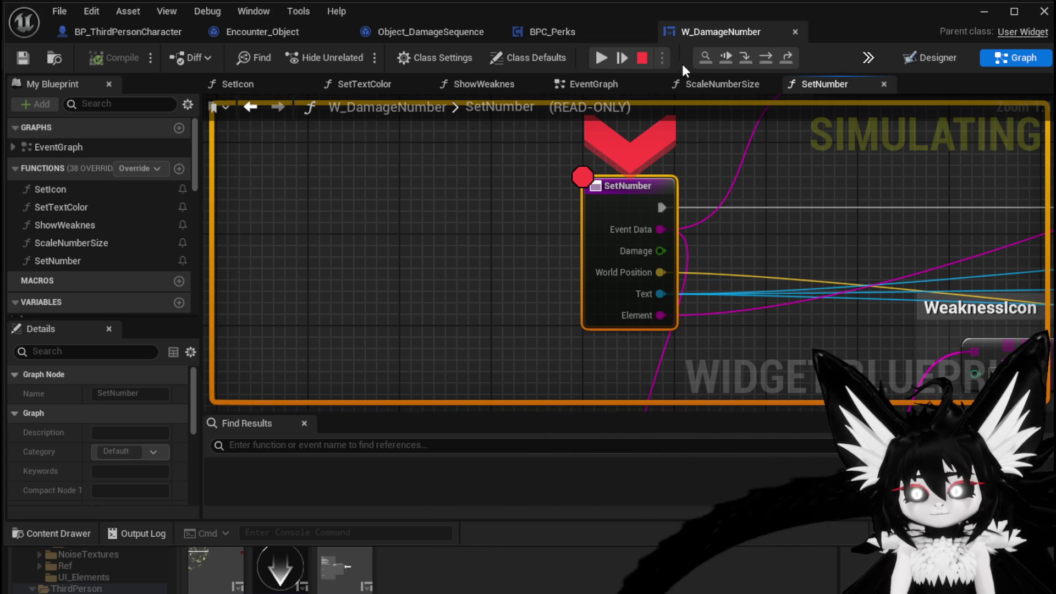
Step: Stop the play session, deselect the SetNumber node, and minimize the Blueprint editor
left_click(643, 57)
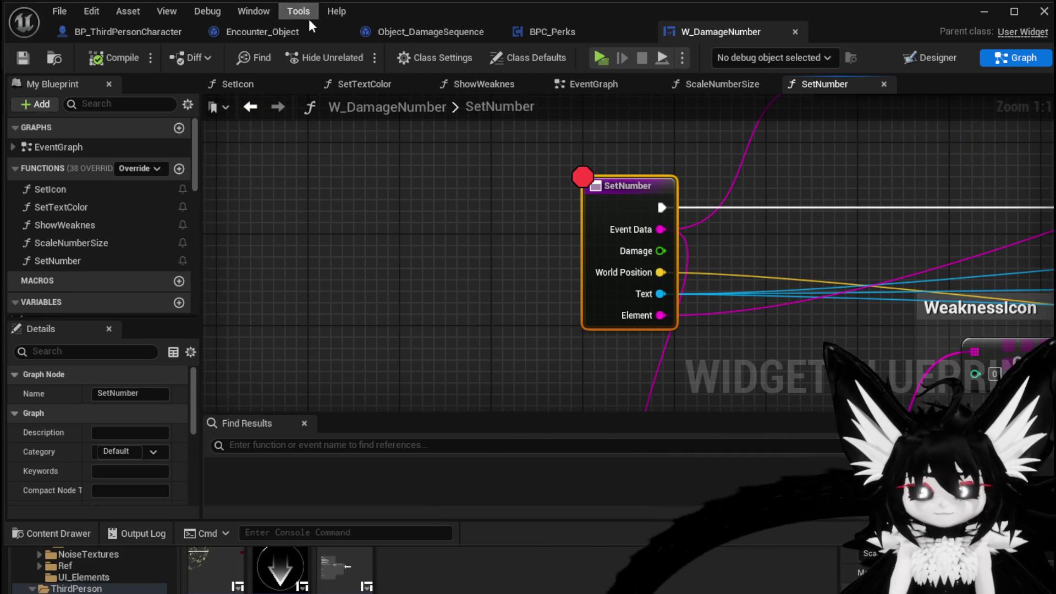
left_click(506, 181)
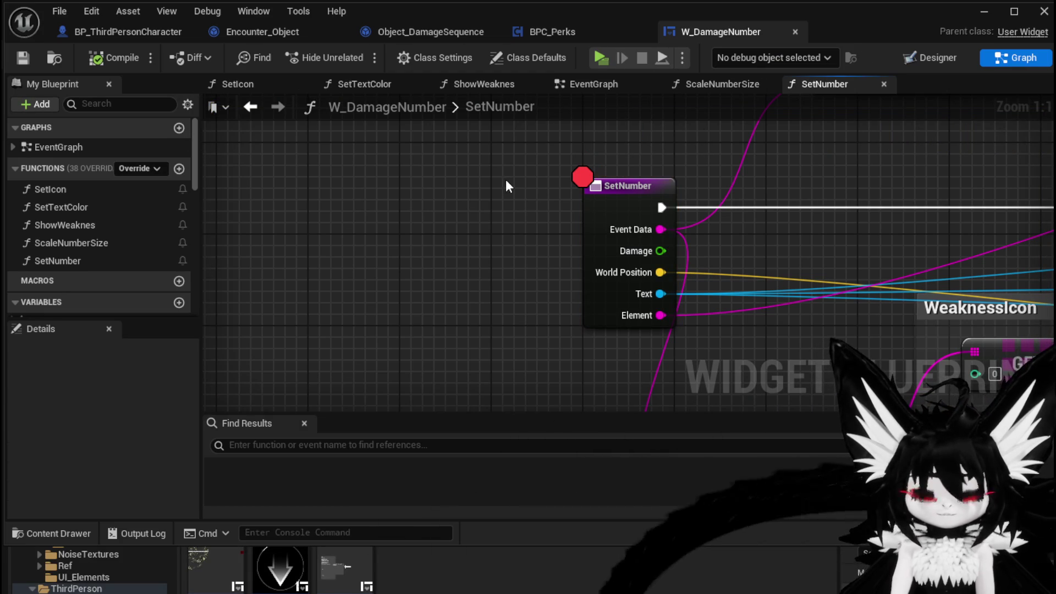
left_click(984, 11)
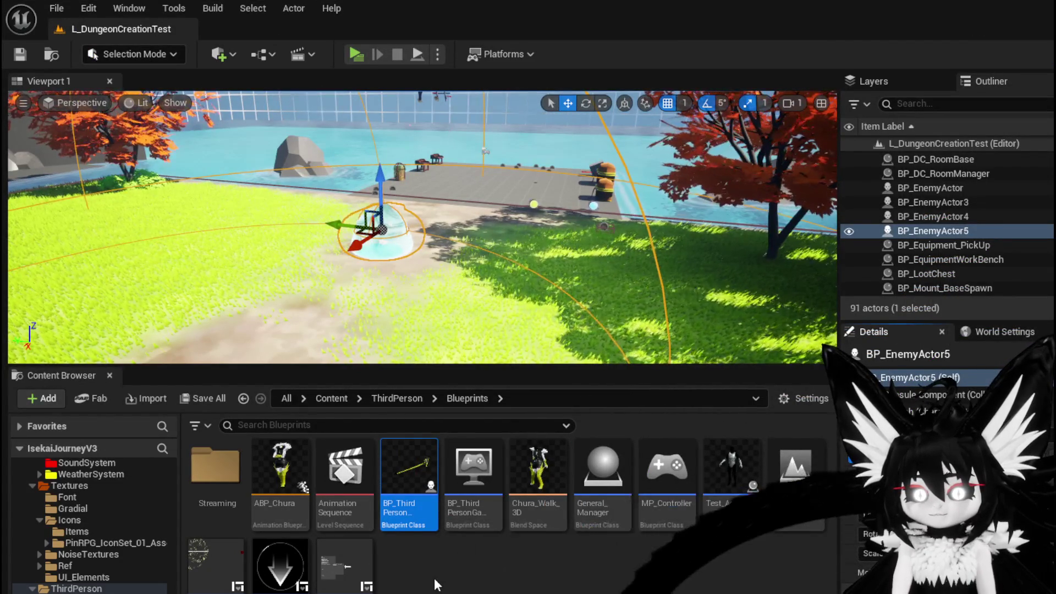
Step: Open and close the W_PlayerHUD widget blueprint, then minimize the editor
left_click(223, 570)
double_click(223, 569)
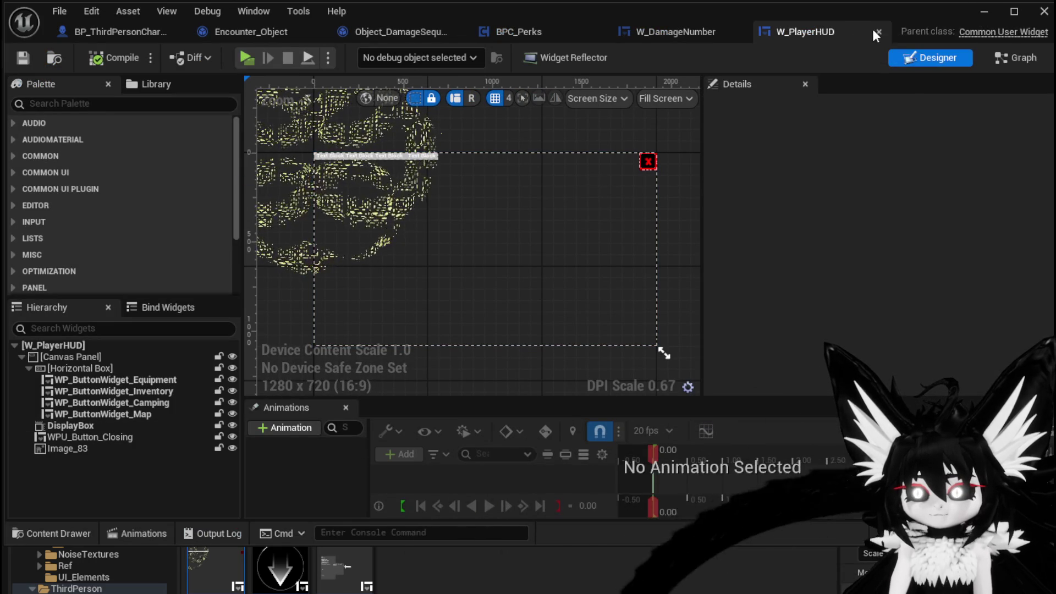
left_click(878, 32)
left_click(984, 12)
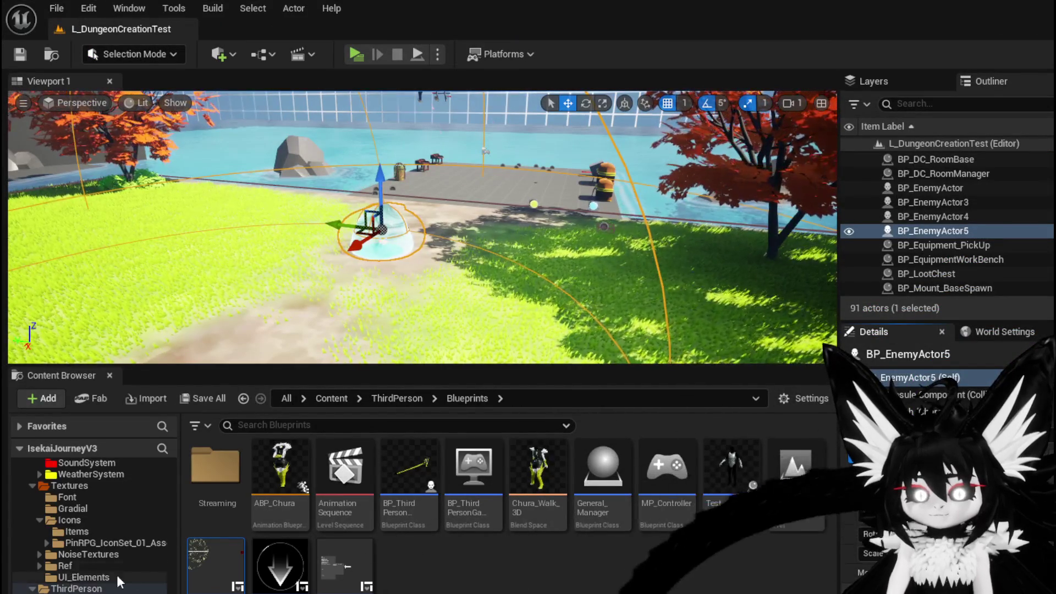
Step: Browse the Content Browser into the InventorySystem UI folder, then back to CombatSystem UI
scroll(86, 590, "up", 1)
scroll(88, 572, "up", 5)
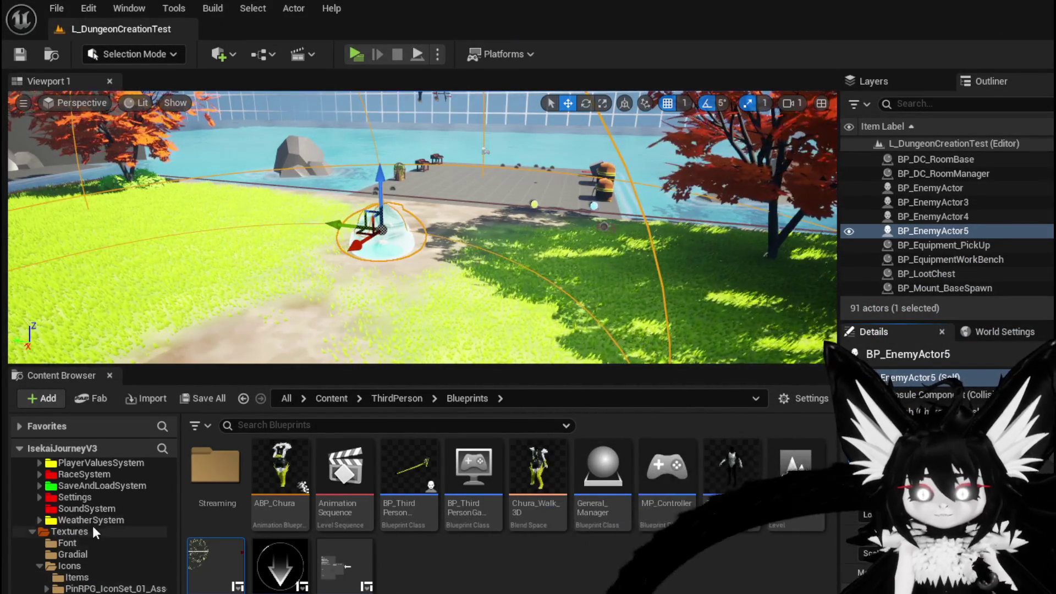
scroll(88, 572, "down", 5)
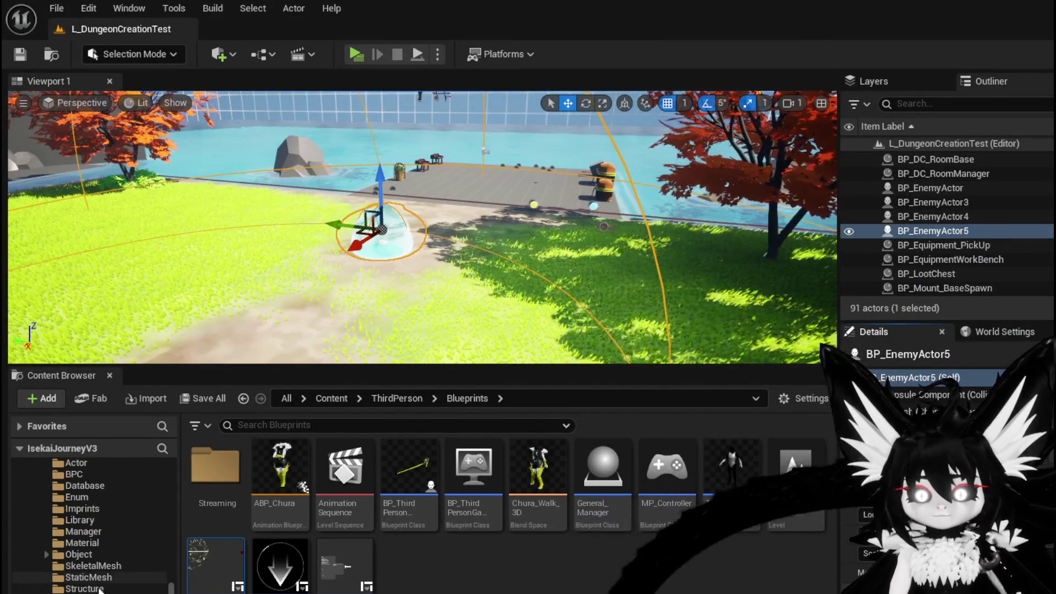
left_click(62, 588)
scroll(71, 589, "up", 8)
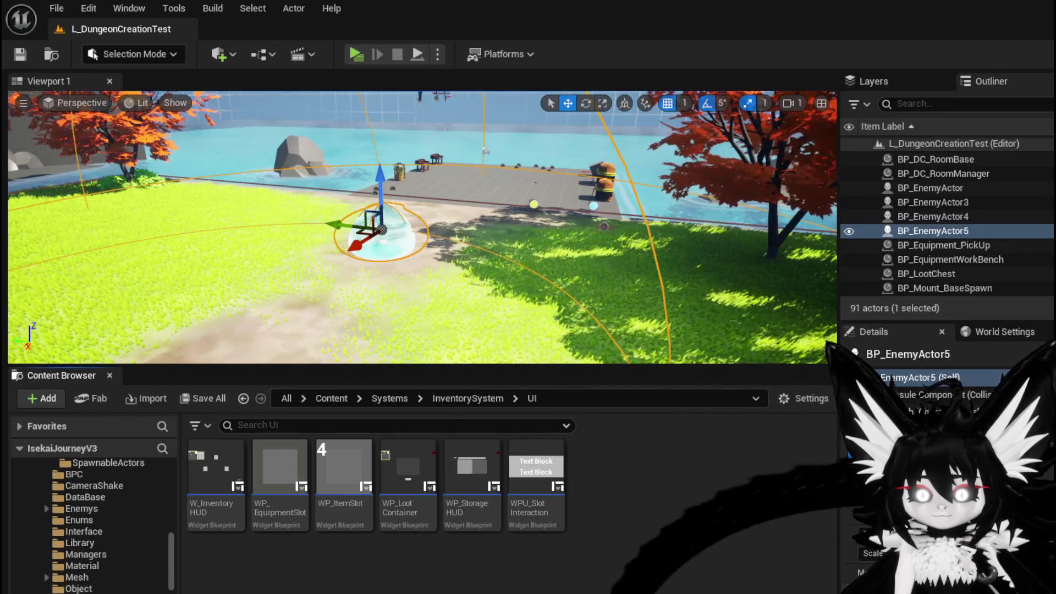
key("alt+Left")
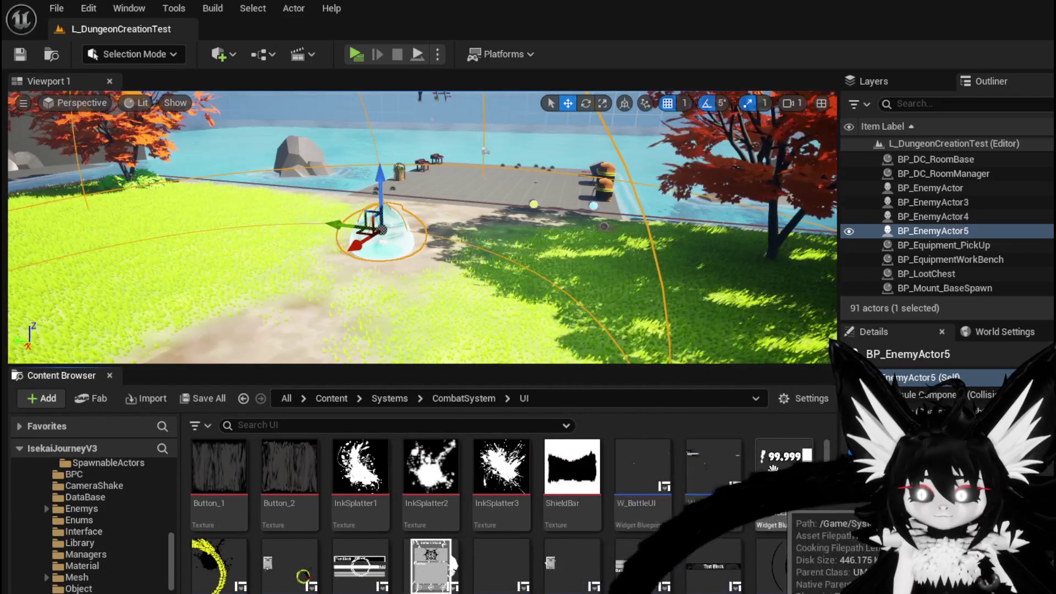
Step: Open W_CharacterUI briefly, set it aside, then open the W_BattleUI widget blueprint
double_click(713, 473)
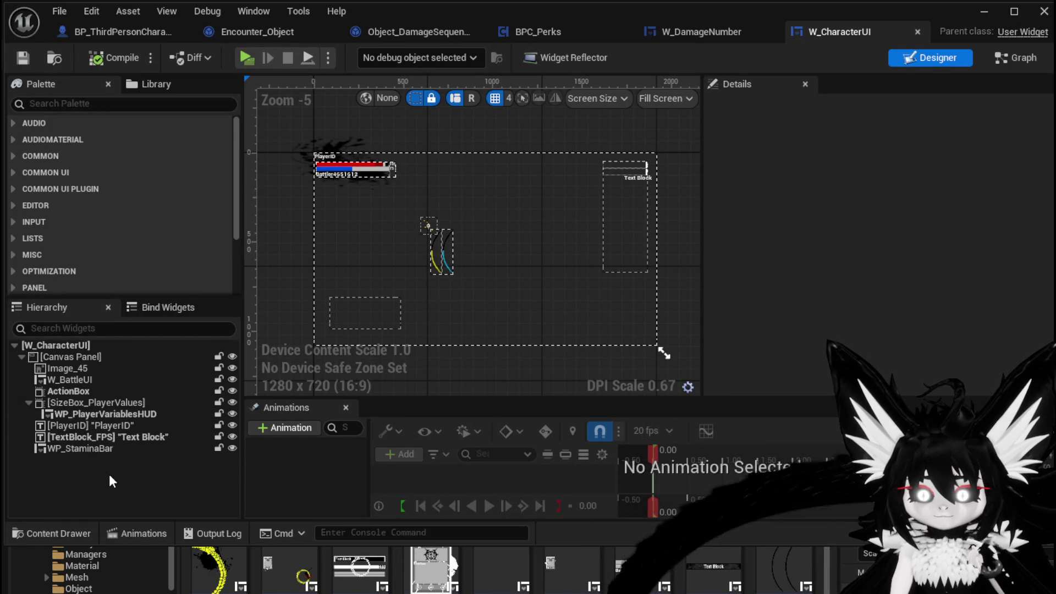
left_click(990, 18)
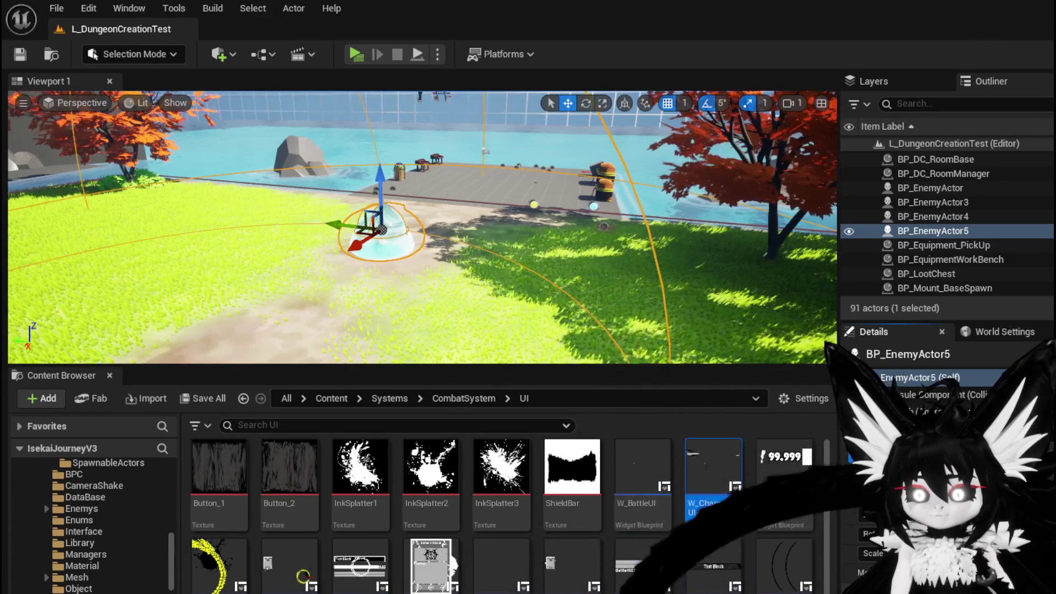
double_click(642, 468)
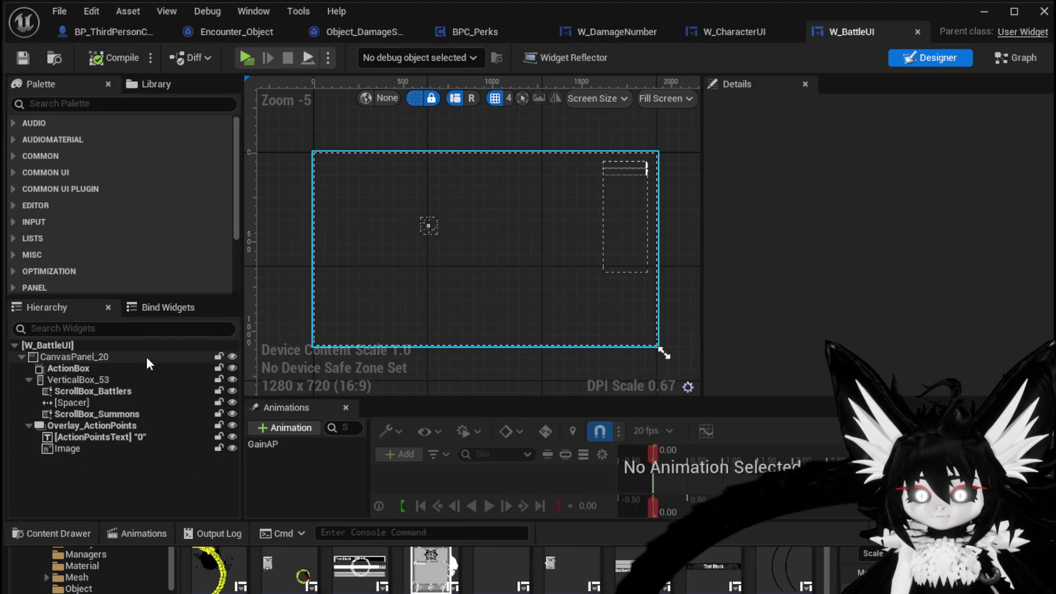
Step: View W_BattleUI's node graph and browse its Functions list, then bring W_CharacterUI forward
left_click(1001, 62)
scroll(147, 220, "up", 1)
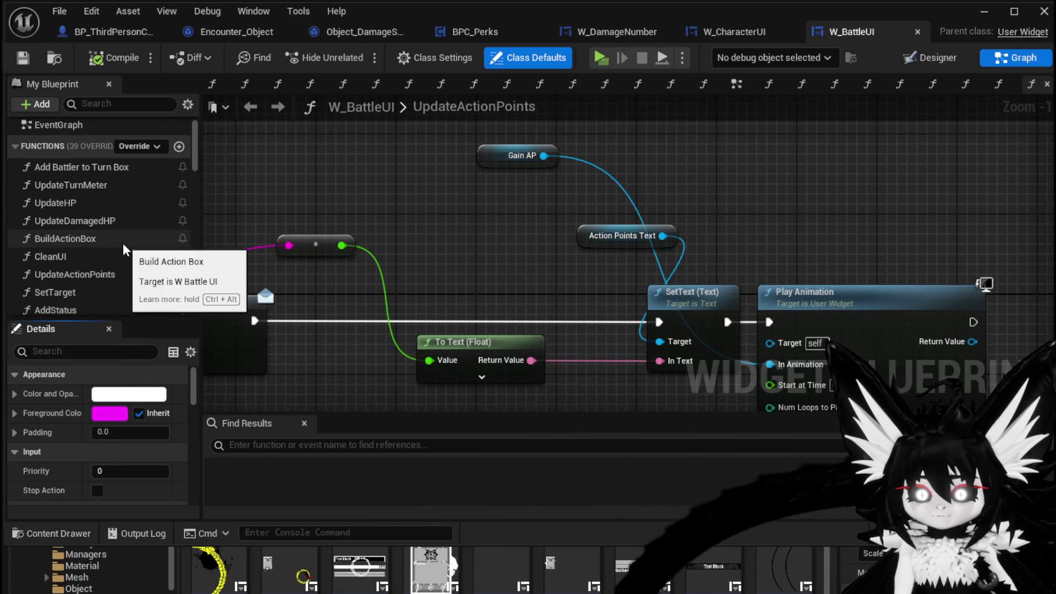
scroll(128, 246, "down", 2)
scroll(128, 252, "down", 4)
scroll(128, 252, "down", 4)
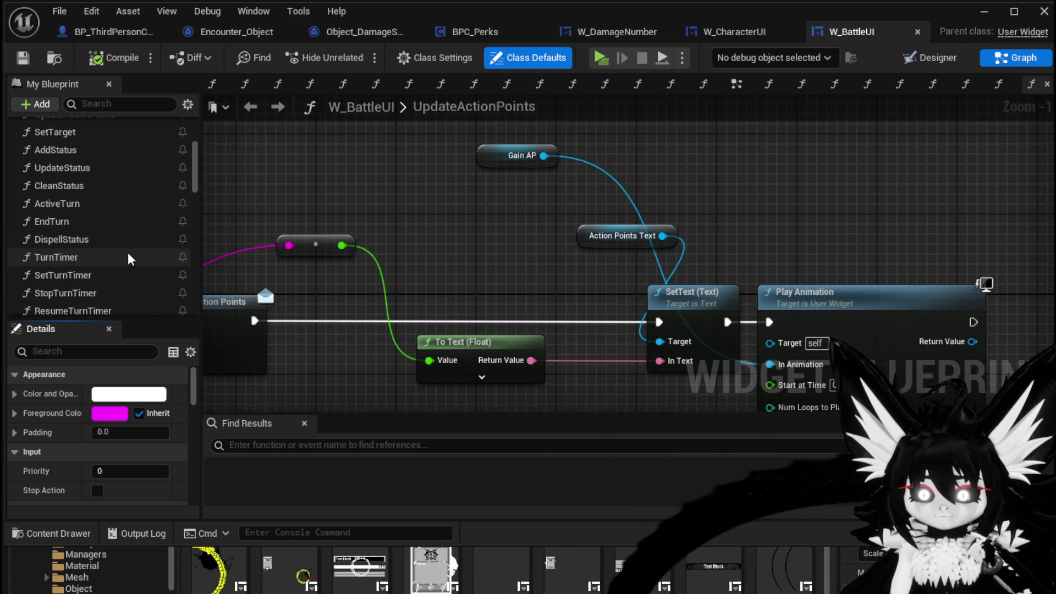
scroll(128, 255, "down", 3)
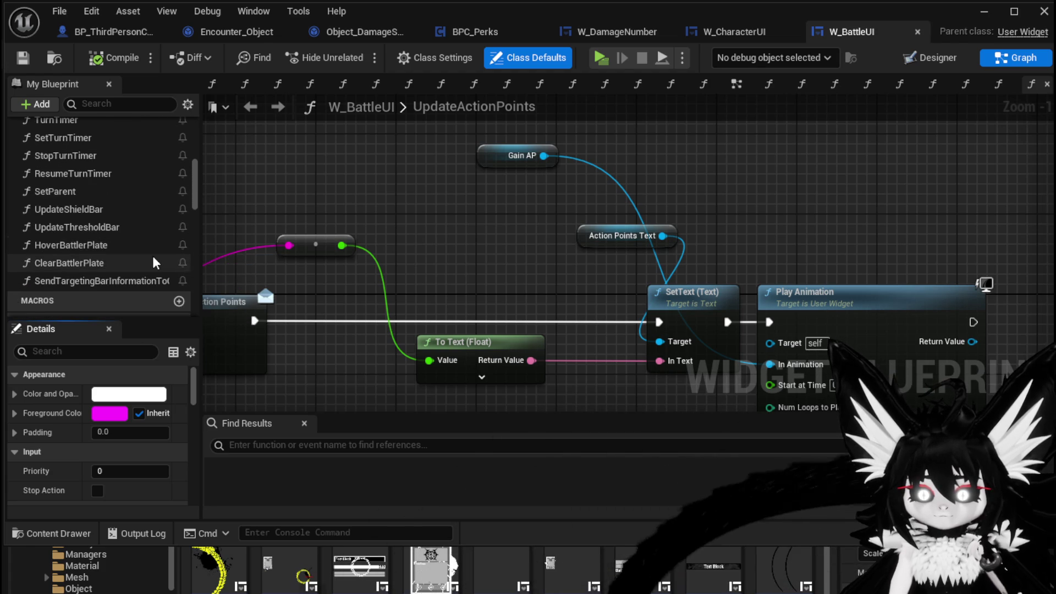
scroll(153, 263, "up", 10)
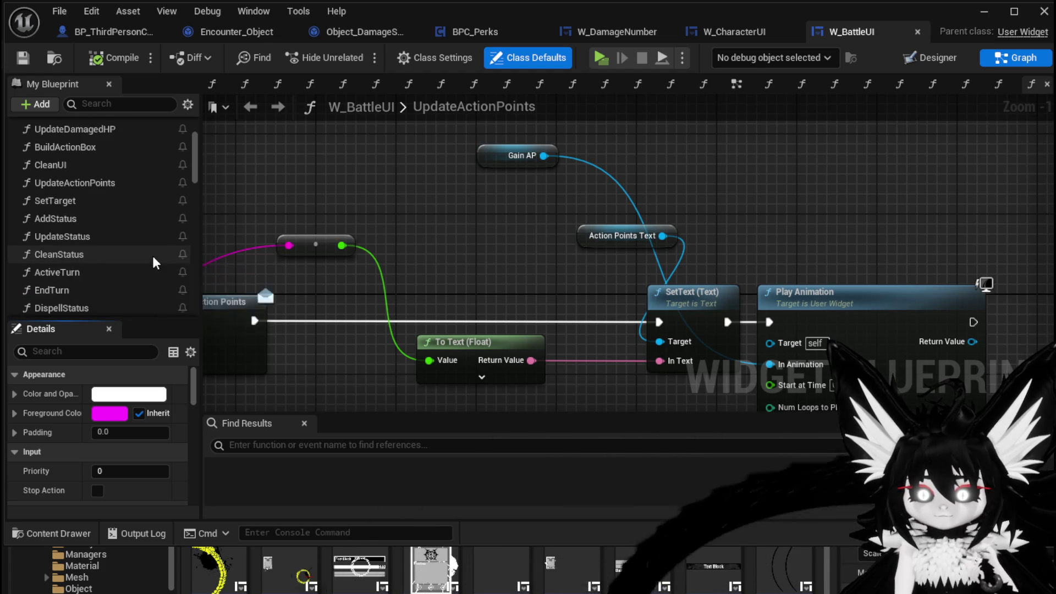
scroll(153, 255, "up", 3)
left_click(749, 34)
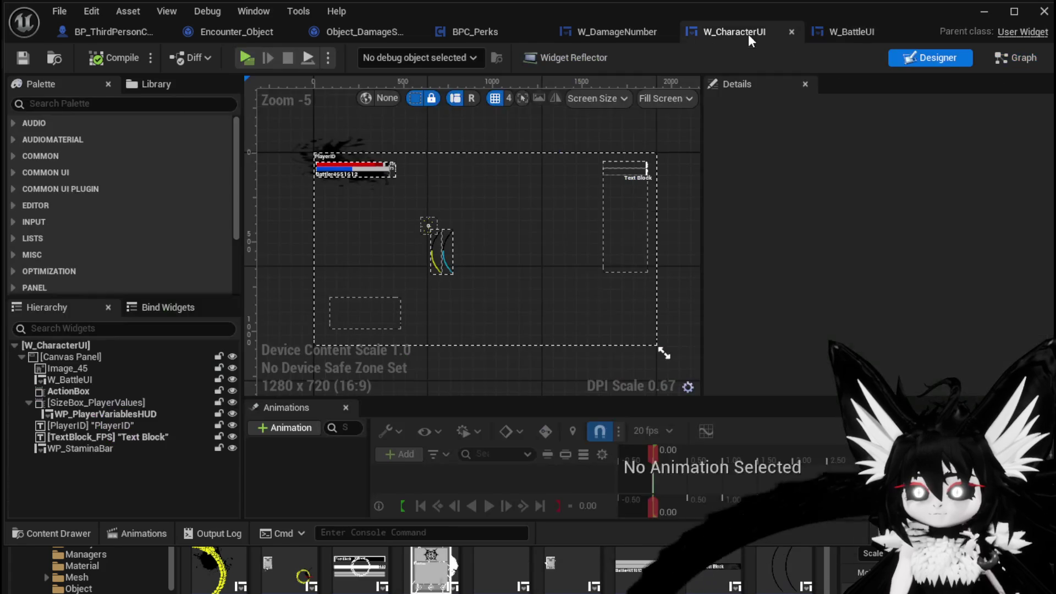
Step: Review W_CharacterUI's SetOwner graph through the Set Parent and Battle ID nodes
left_click(998, 55)
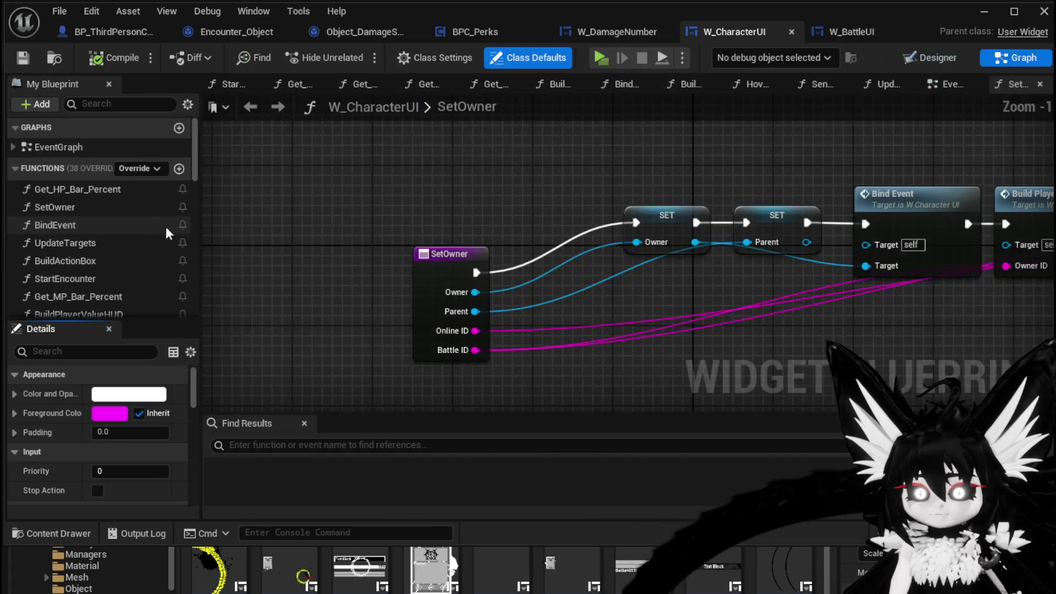
left_click(96, 213)
left_click_drag(750, 170, 415, 166)
mouse_move(730, 164)
left_mouse_down()
mouse_move(563, 156)
mouse_move(624, 164)
left_mouse_up()
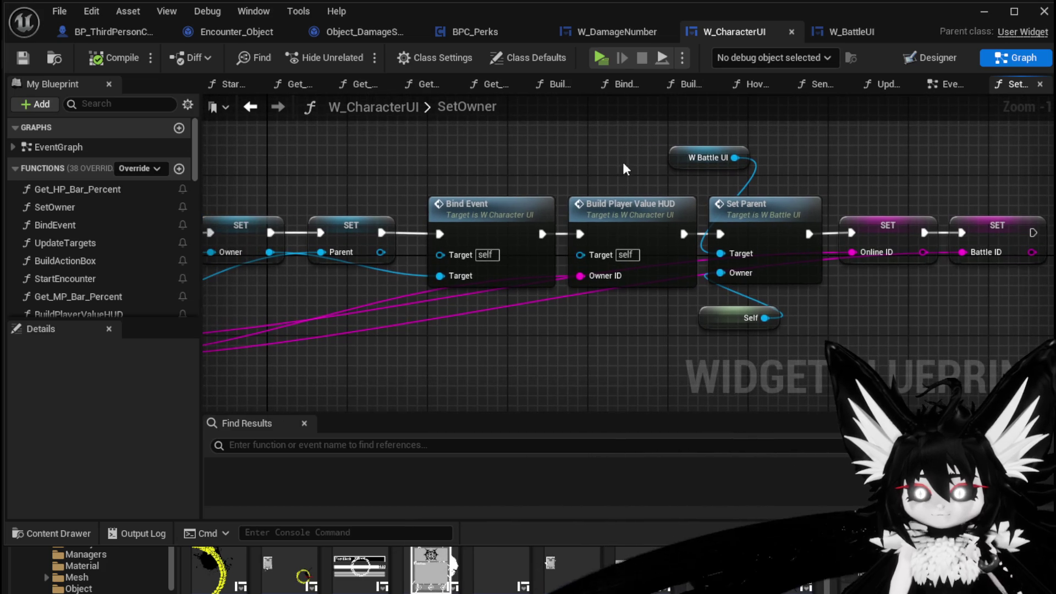
Step: Inspect the BindEvent function graph, then return to W_BattleUI's UpdateActionPoints graph
double_click(102, 224)
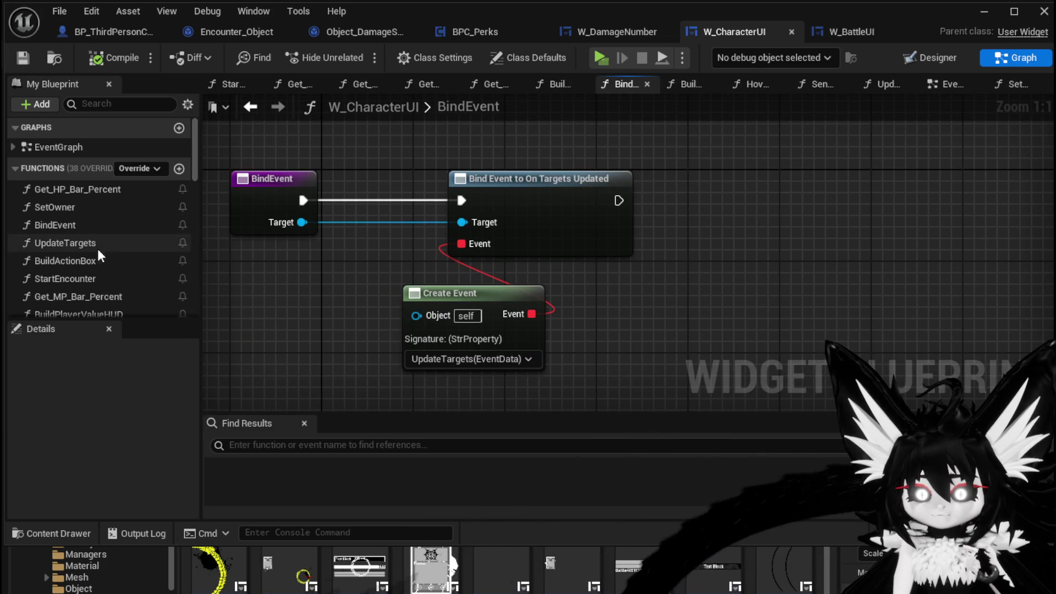
scroll(99, 249, "down", 1)
scroll(112, 254, "down", 1)
scroll(127, 259, "down", 1)
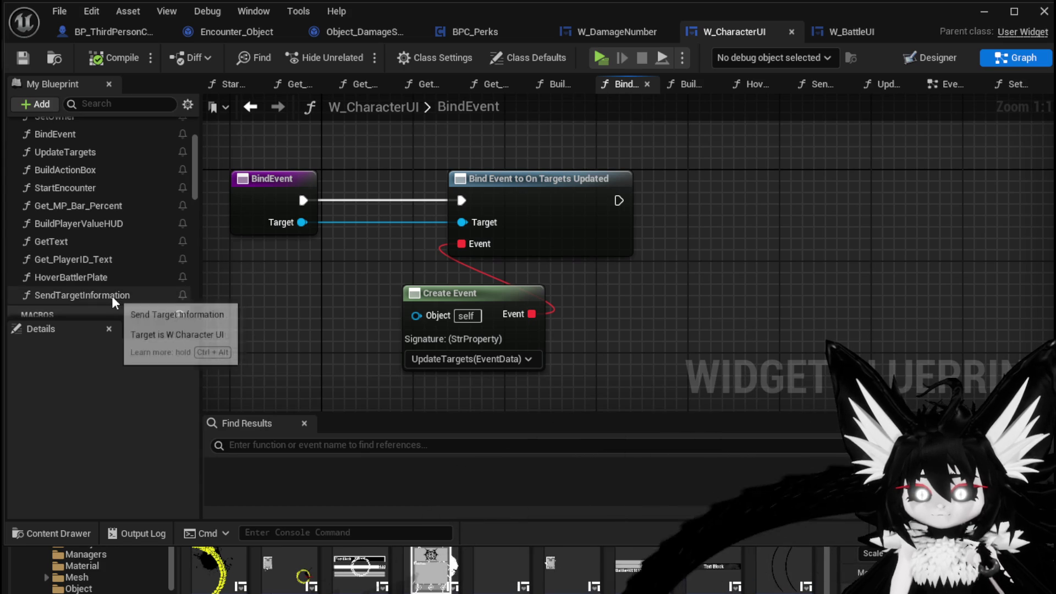
scroll(117, 261, "up", 1)
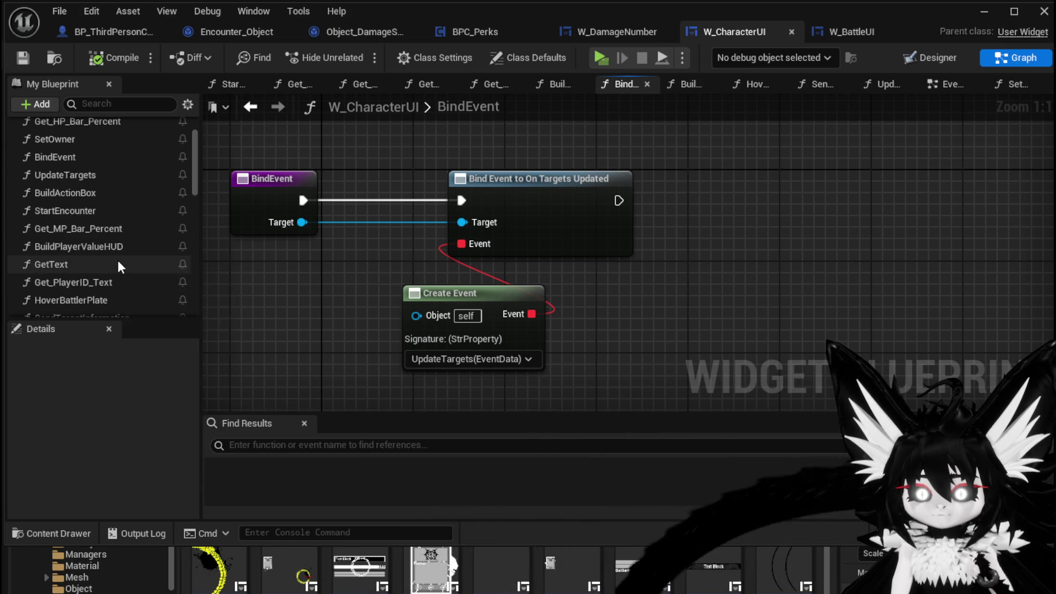
scroll(118, 262, "up", 1)
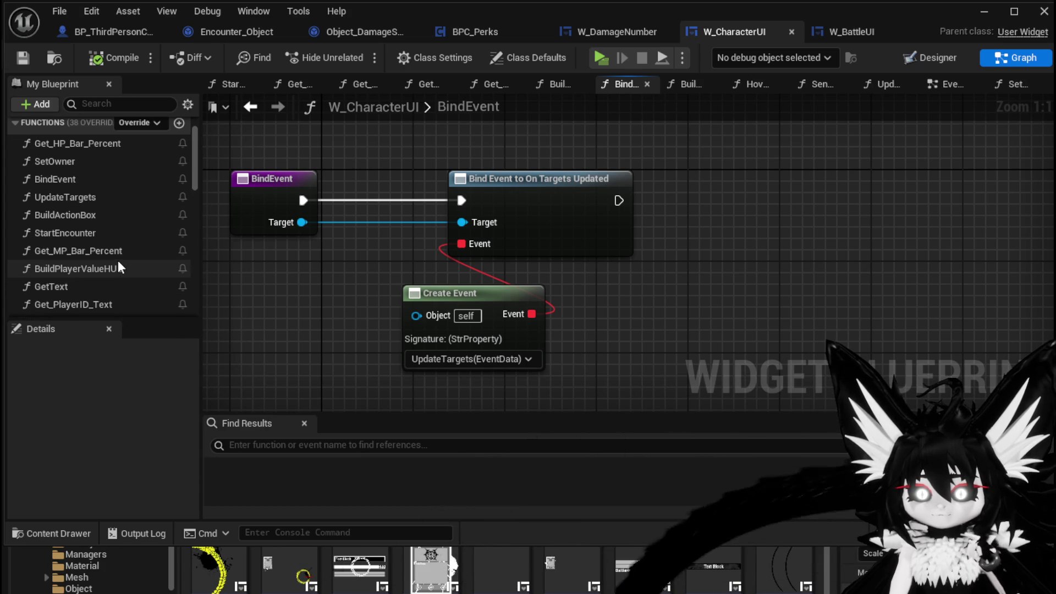
scroll(117, 263, "up", 1)
scroll(117, 263, "down", 2)
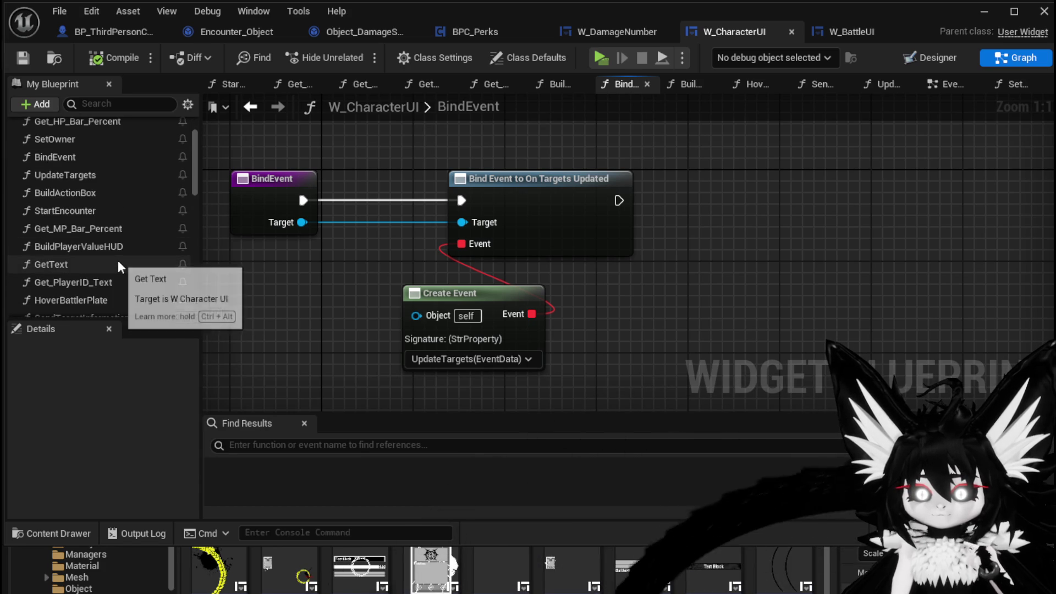
scroll(118, 259, "down", 2)
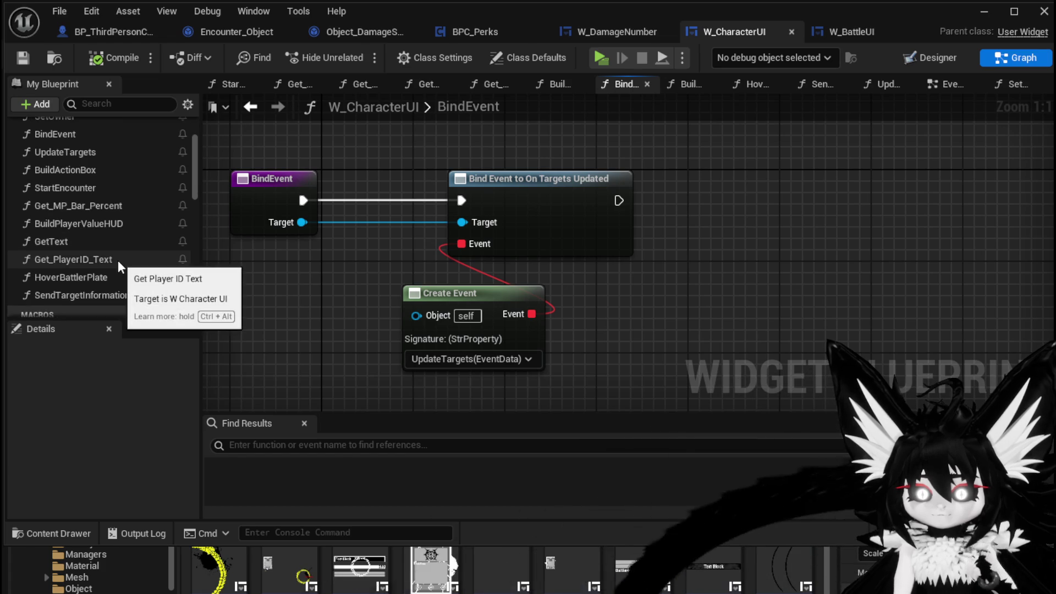
scroll(118, 259, "down", 2)
scroll(118, 262, "down", 10)
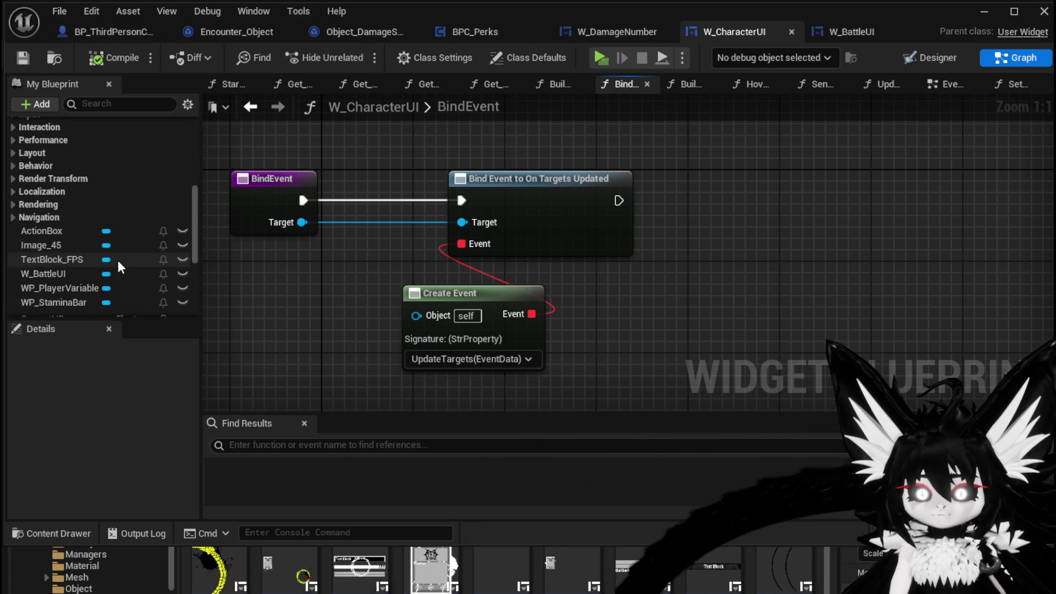
scroll(118, 259, "up", 15)
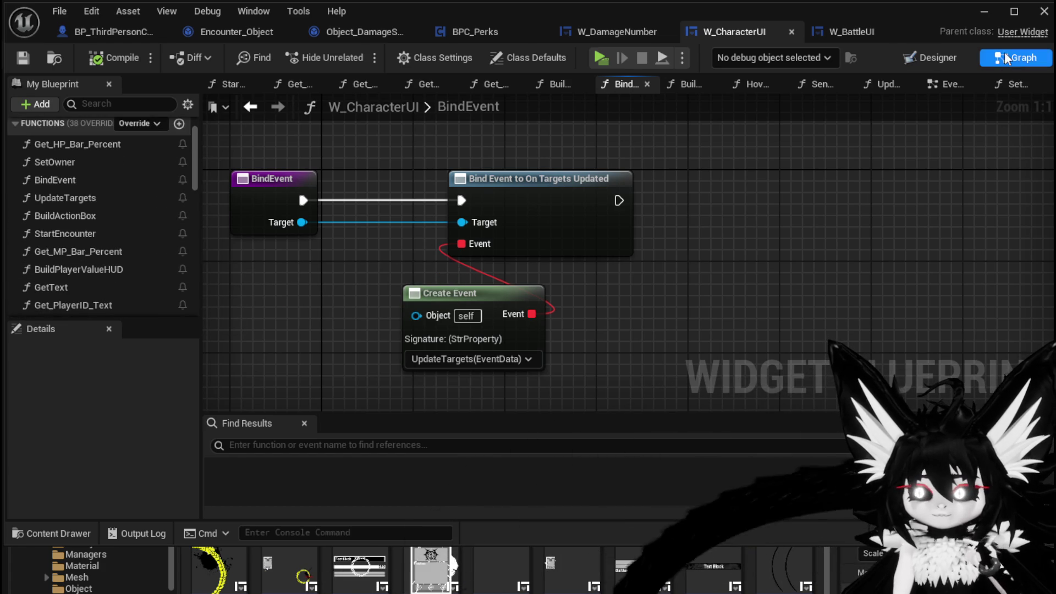
left_click(853, 31)
scroll(168, 198, "down", 5)
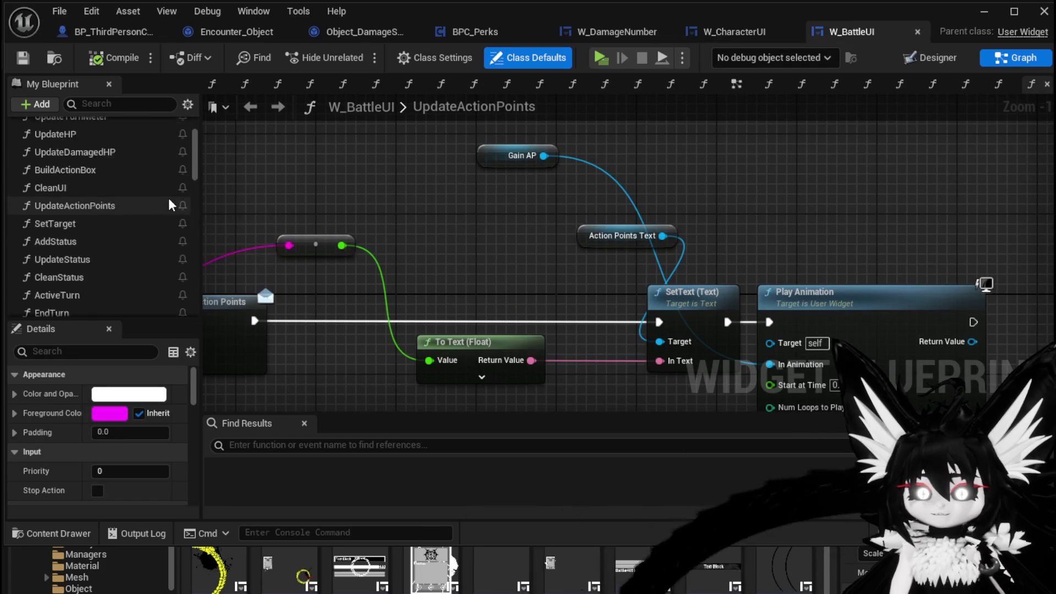
Step: Scroll W_BattleUI's function list, minimize the blueprint editor, and open WP_PlayerValuesHUD
scroll(169, 204, "down", 6)
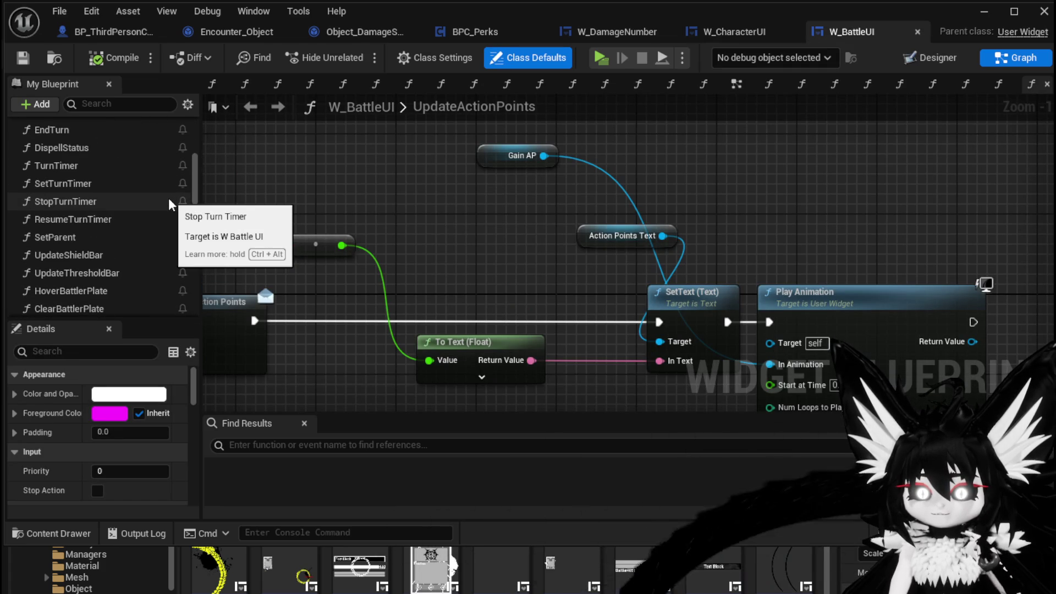
scroll(169, 202, "down", 1)
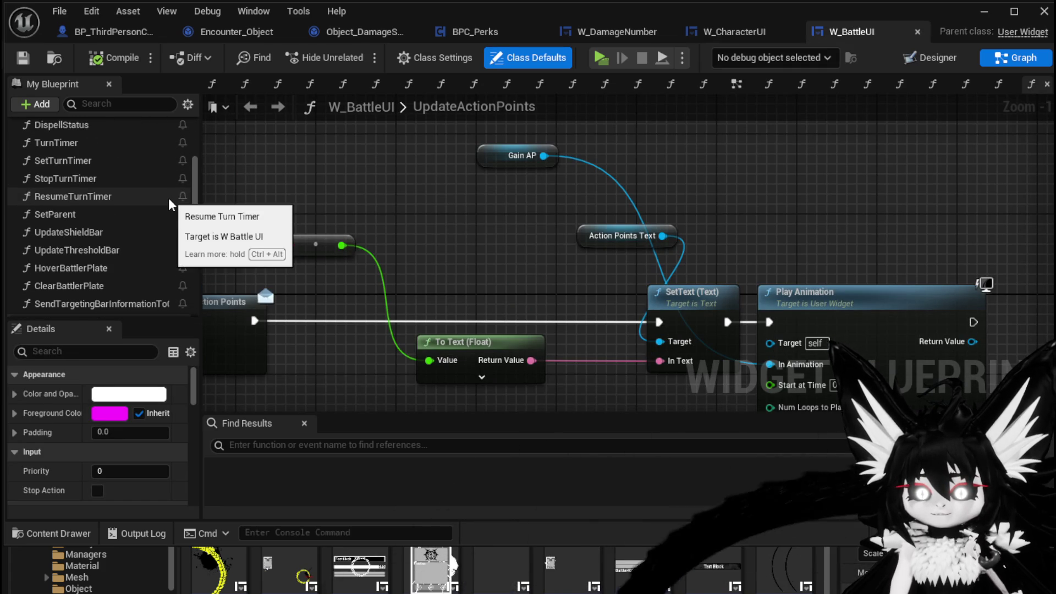
left_click(984, 11)
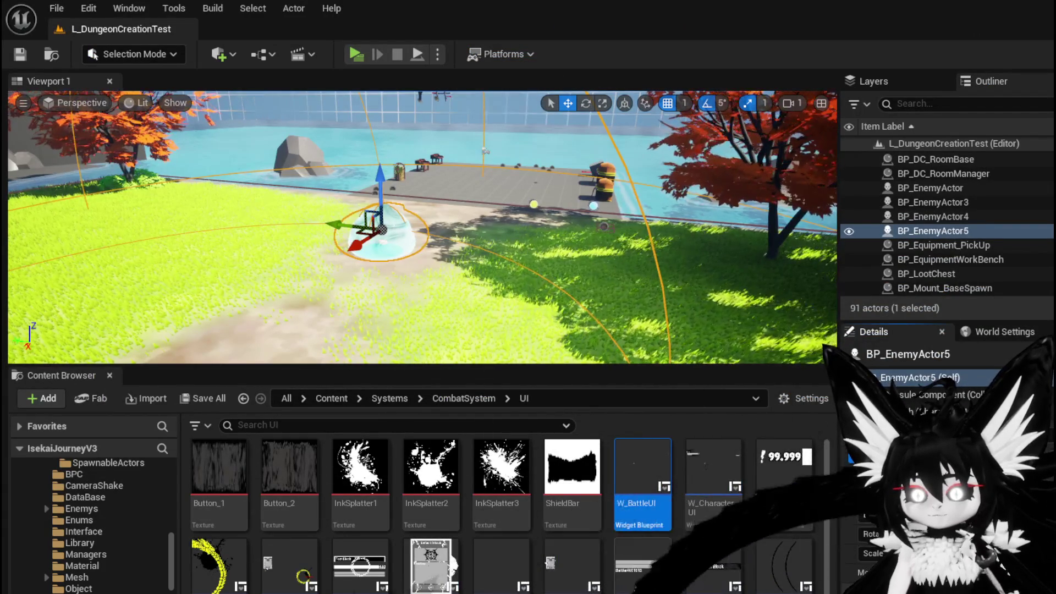
double_click(638, 579)
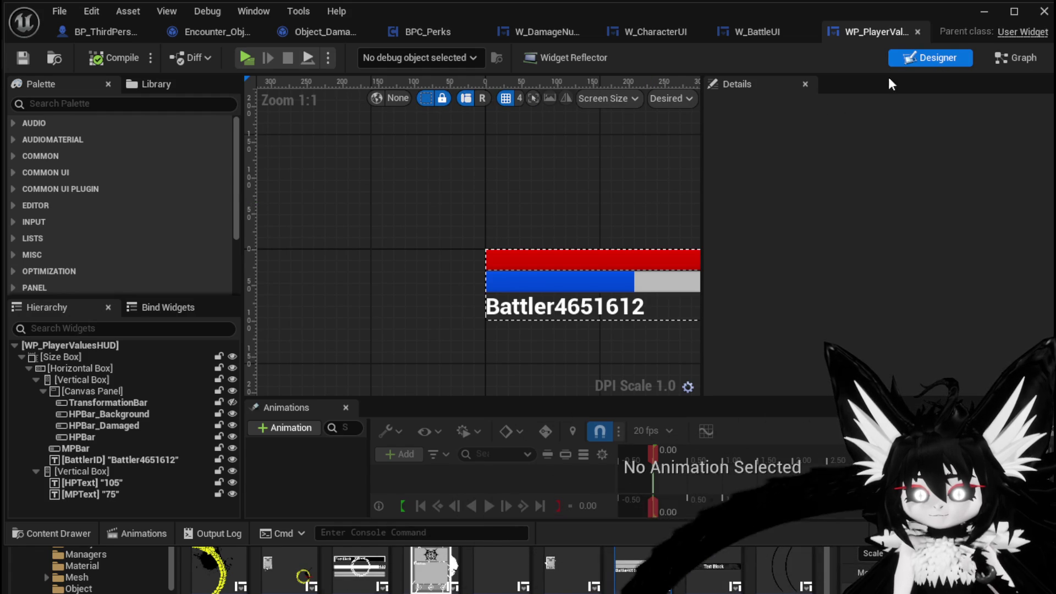
Step: Inspect WP_PlayerValuesHUD's UpdateMP graph, then return to the level and start a play-test
left_click(1014, 61)
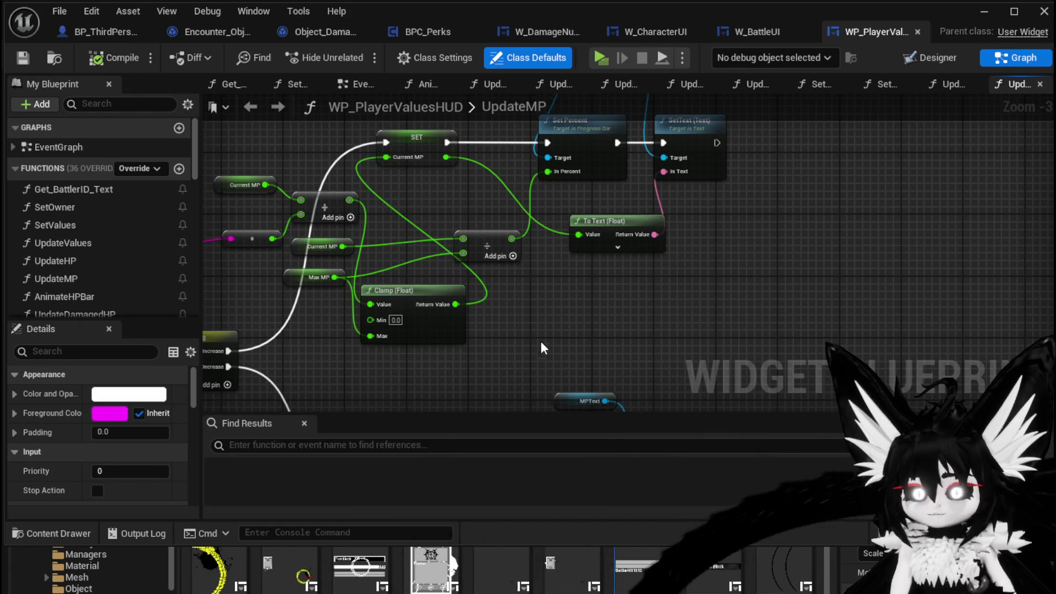
scroll(543, 351, "down", 3)
scroll(584, 298, "up", 4)
mouse_move(572, 302)
left_mouse_down()
mouse_move(644, 295)
mouse_move(677, 277)
mouse_move(743, 277)
left_mouse_up()
scroll(154, 281, "down", 2)
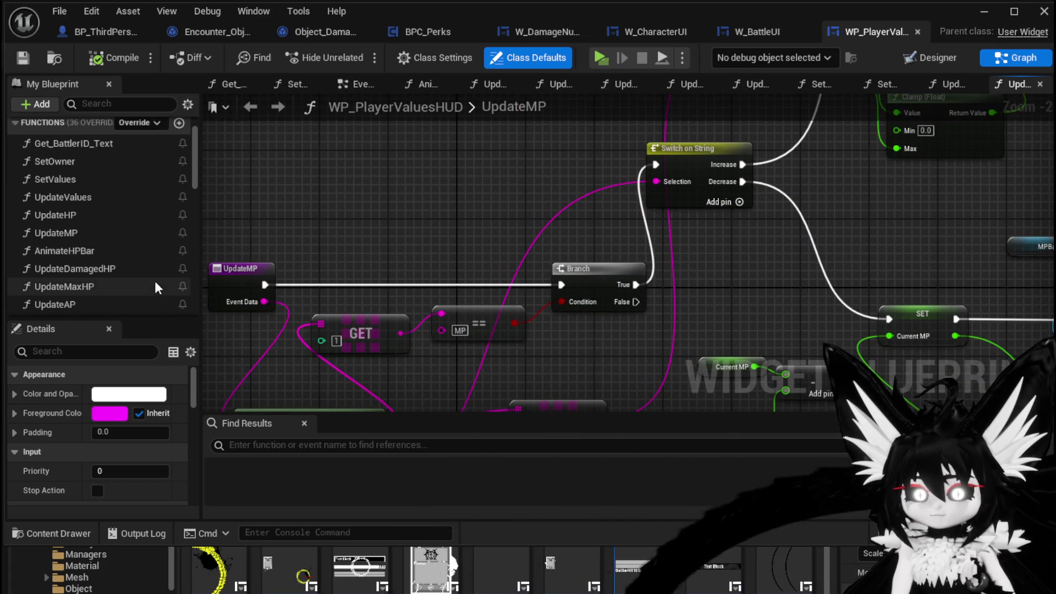
scroll(155, 284, "down", 3)
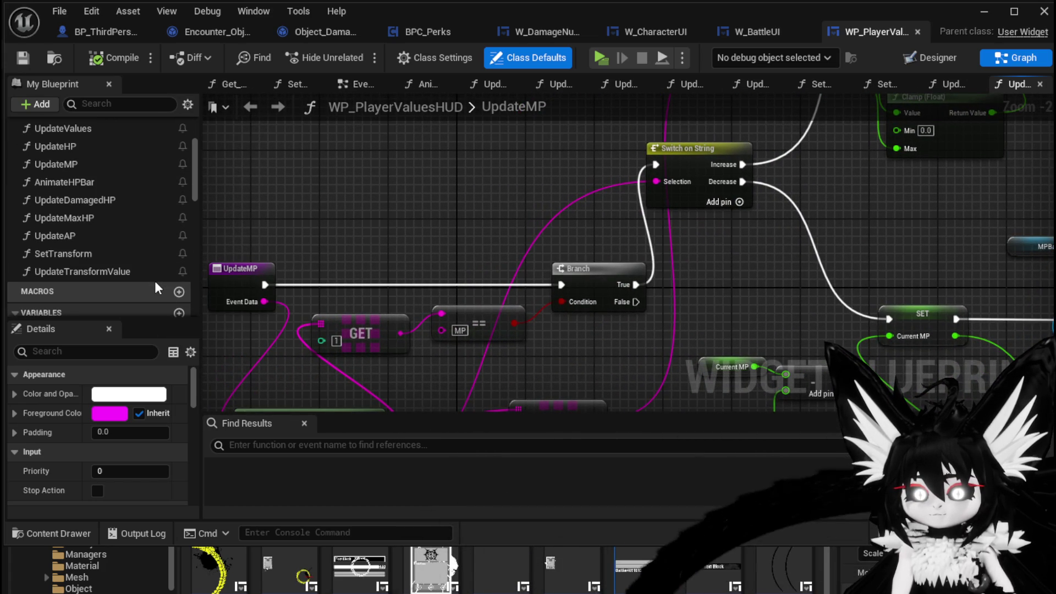
scroll(154, 281, "up", 5)
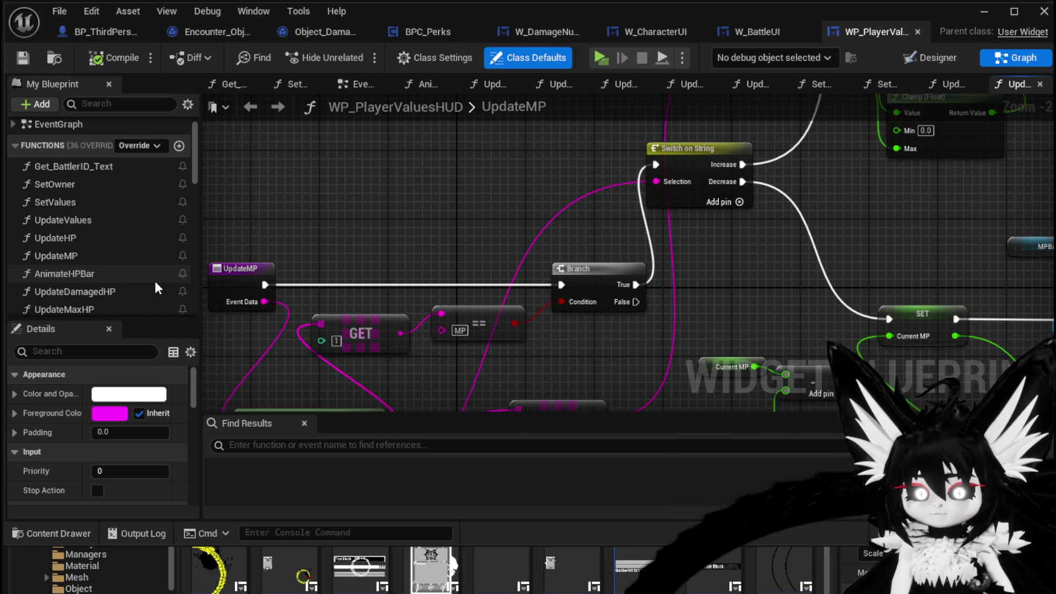
scroll(154, 281, "down", 3)
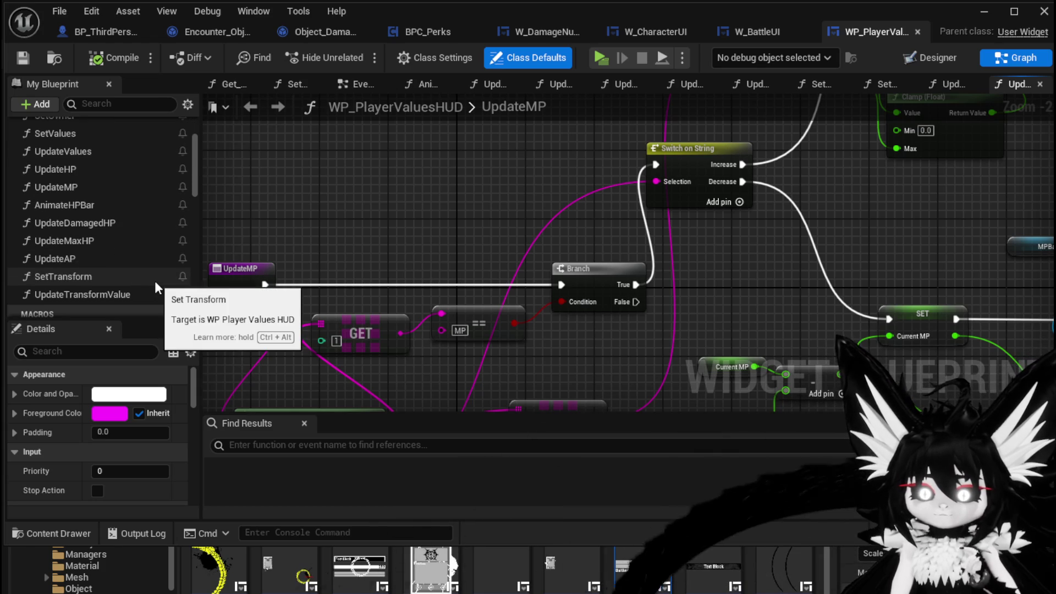
scroll(154, 281, "up", 5)
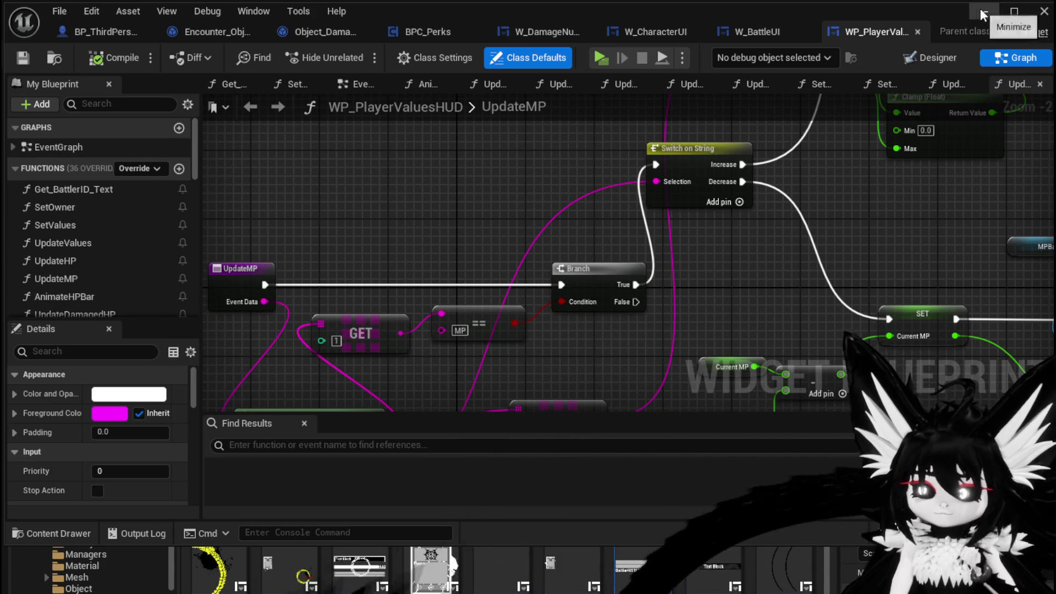
left_click(1043, 11)
left_click(360, 53)
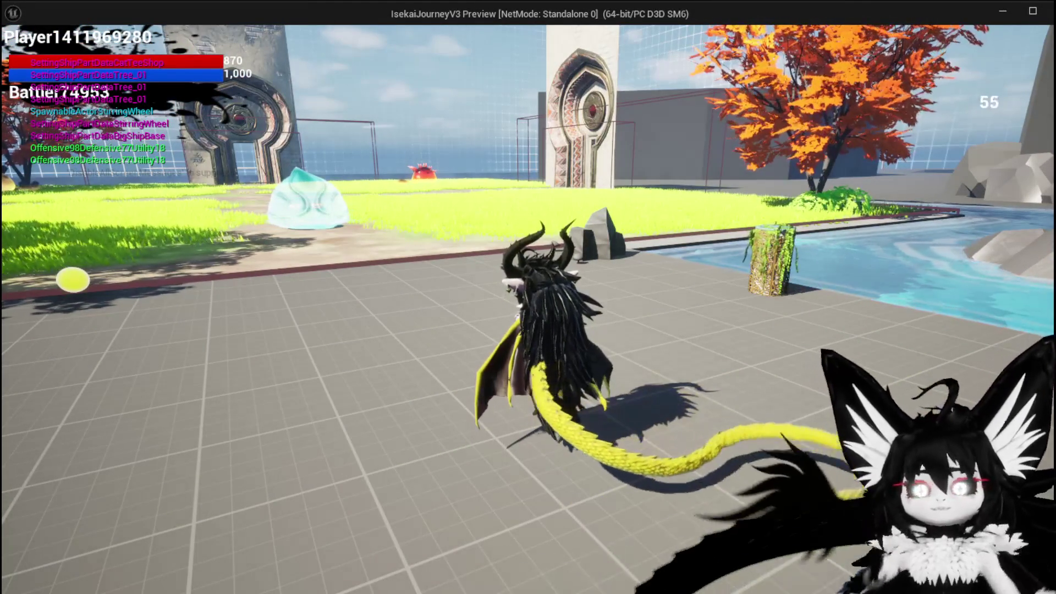
Step: Run into the slime, start the combat encounter, and cast the Pillar spell card
key("w")
key("w")
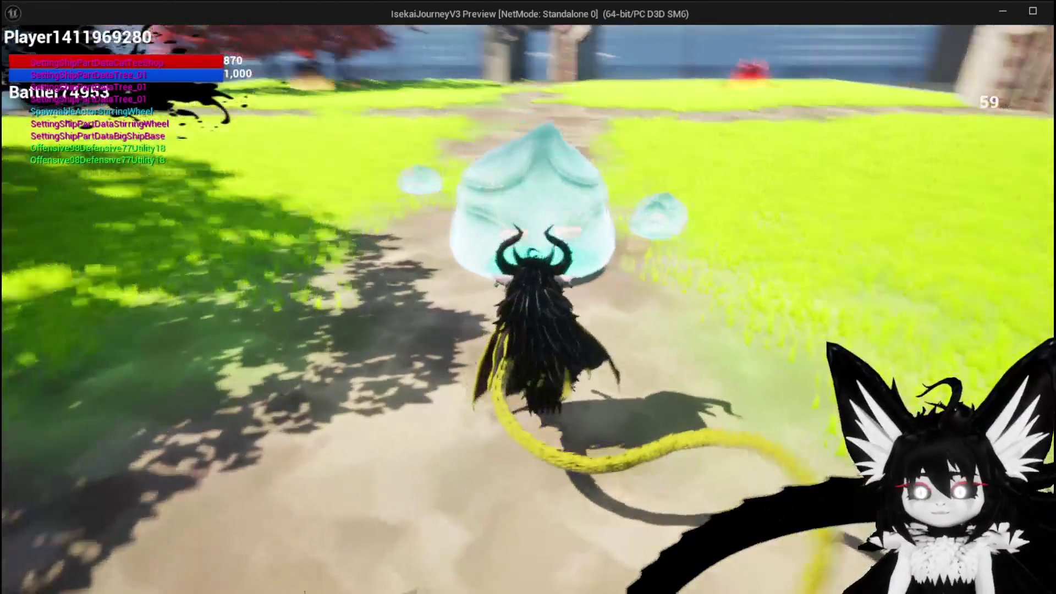
key("e")
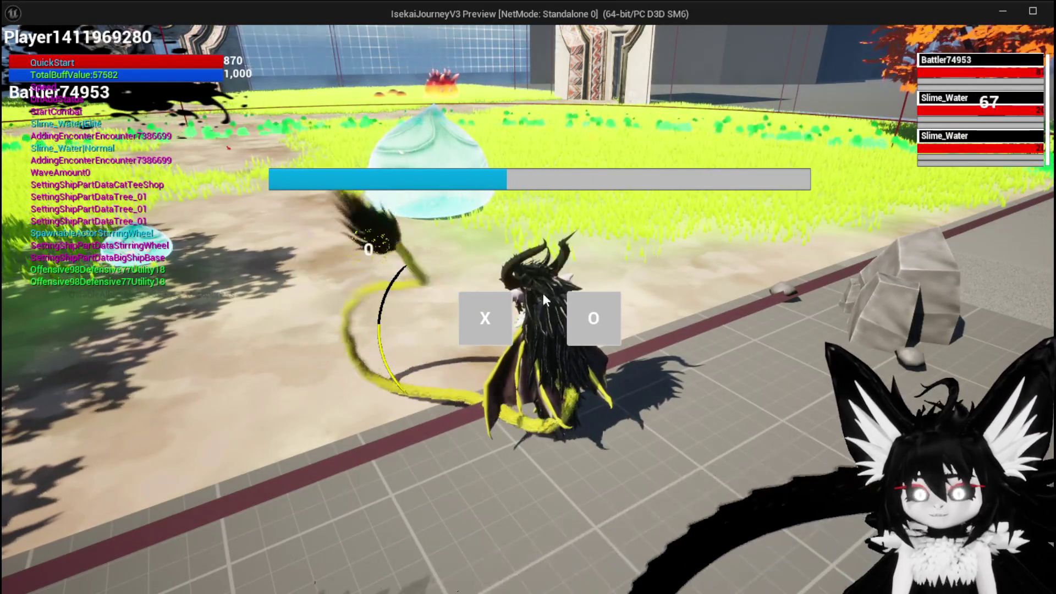
left_click(481, 308)
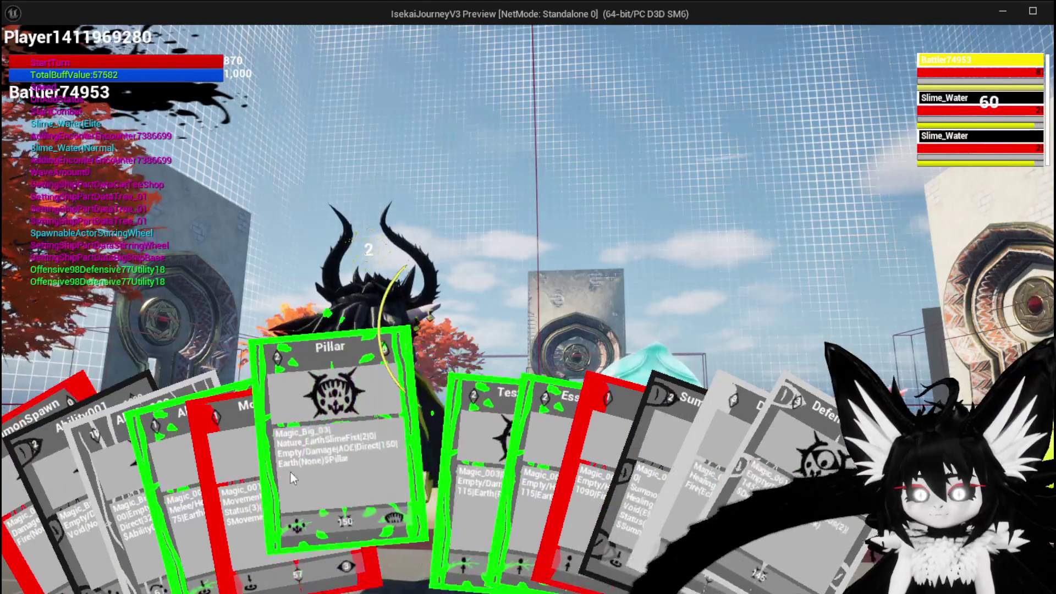
left_click(328, 471)
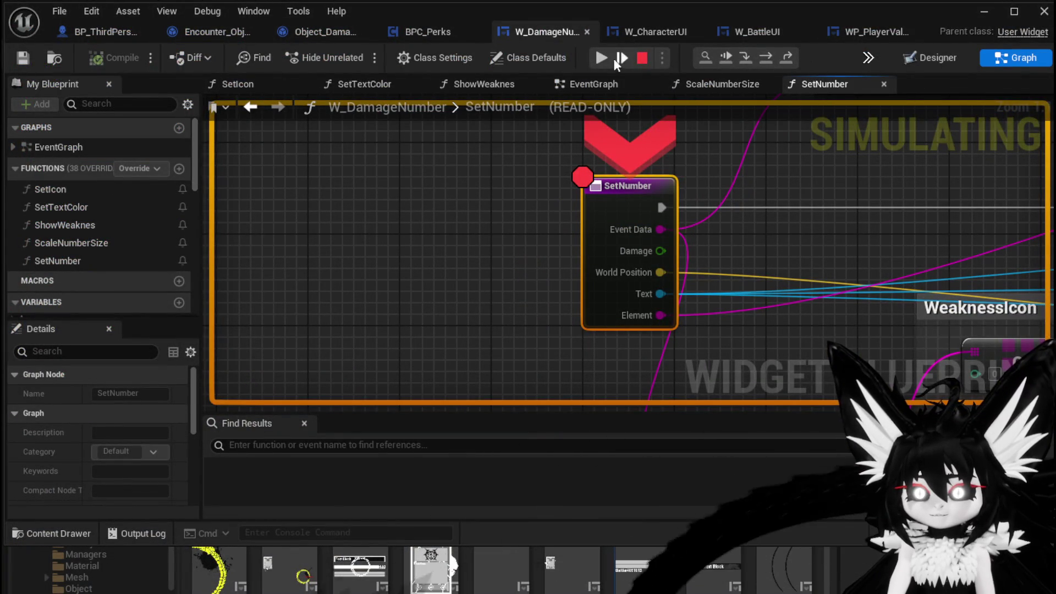
Step: Disable the breakpoint on the SetNumber node and resume the play-test
right_click(617, 197)
left_click(671, 282)
left_click(601, 59)
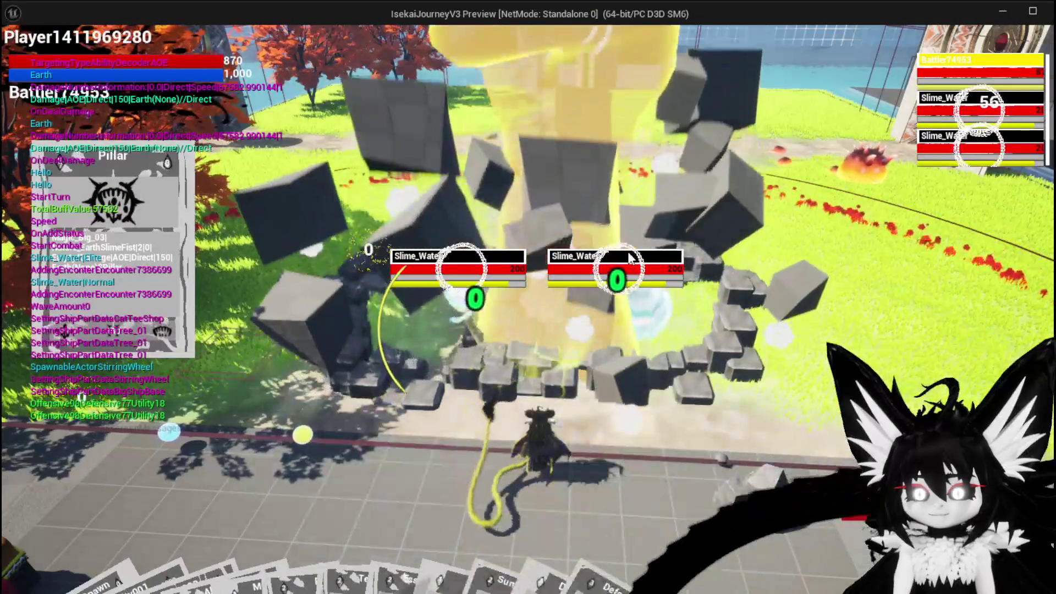